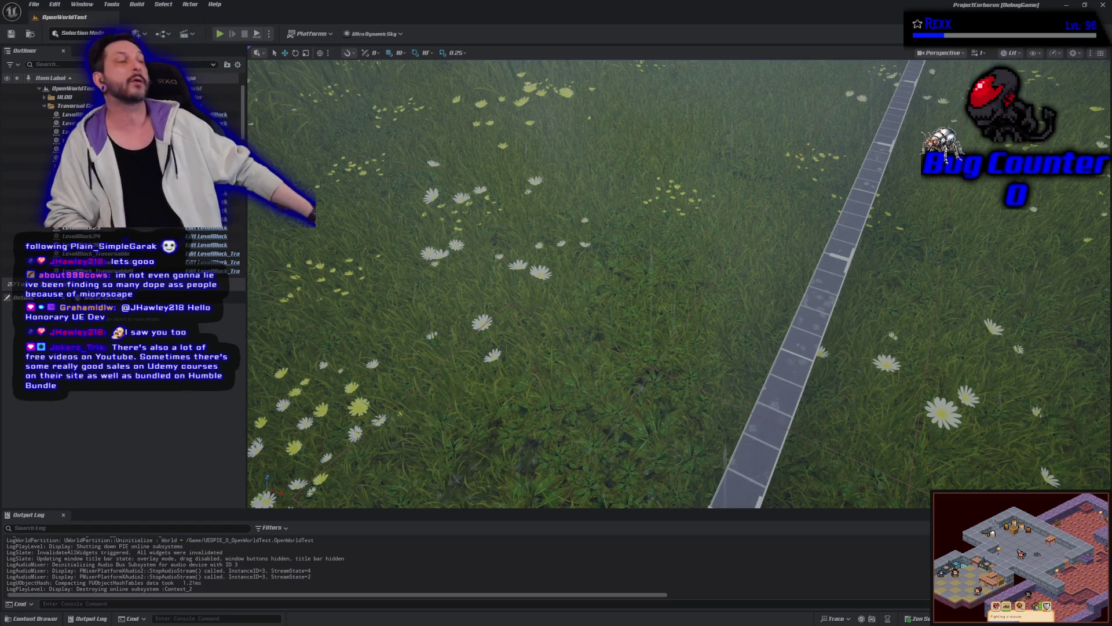
- Switch from the Unreal Editor to the Udemy GAS Top Down RPG course page
key("alt+Tab")
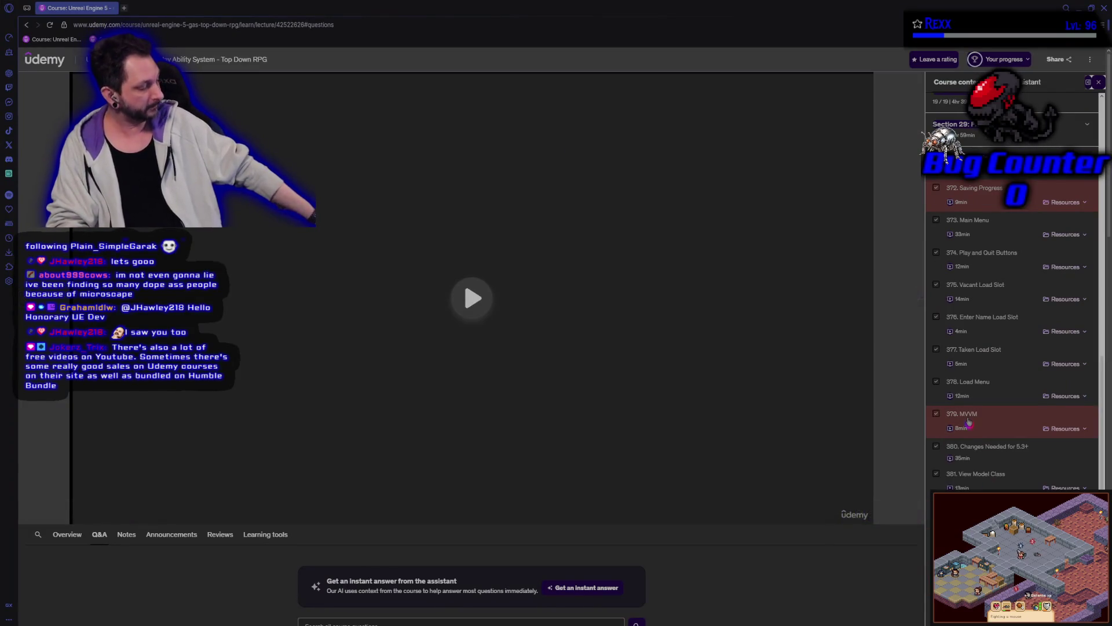
- Scroll the course lecture list, then return to the Unreal Editor
scroll(978, 446, "down", 7)
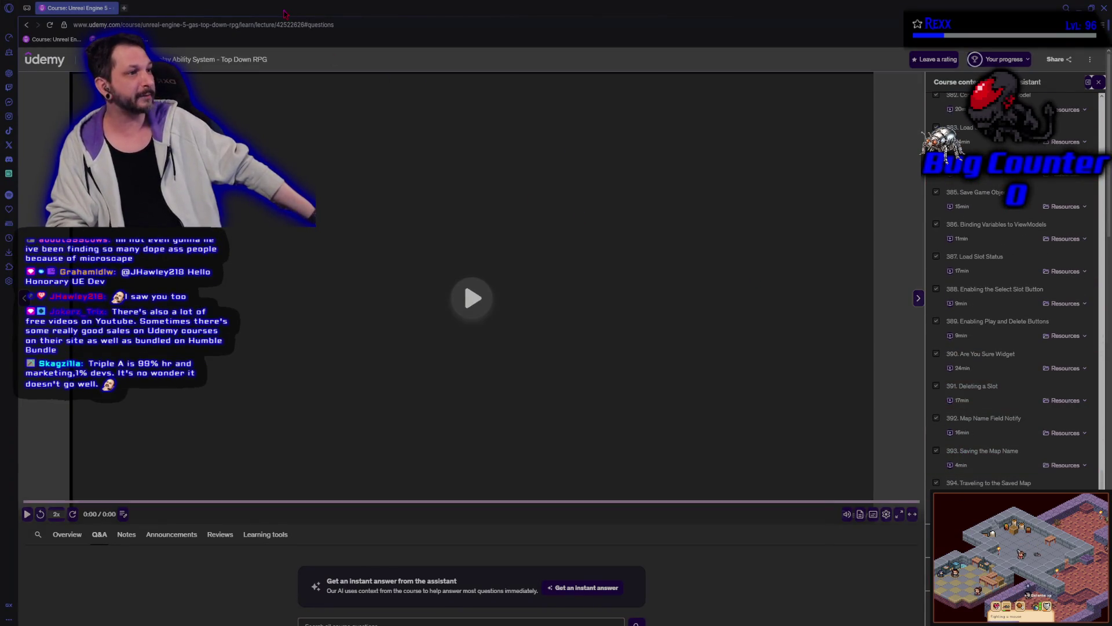
key("alt+Tab")
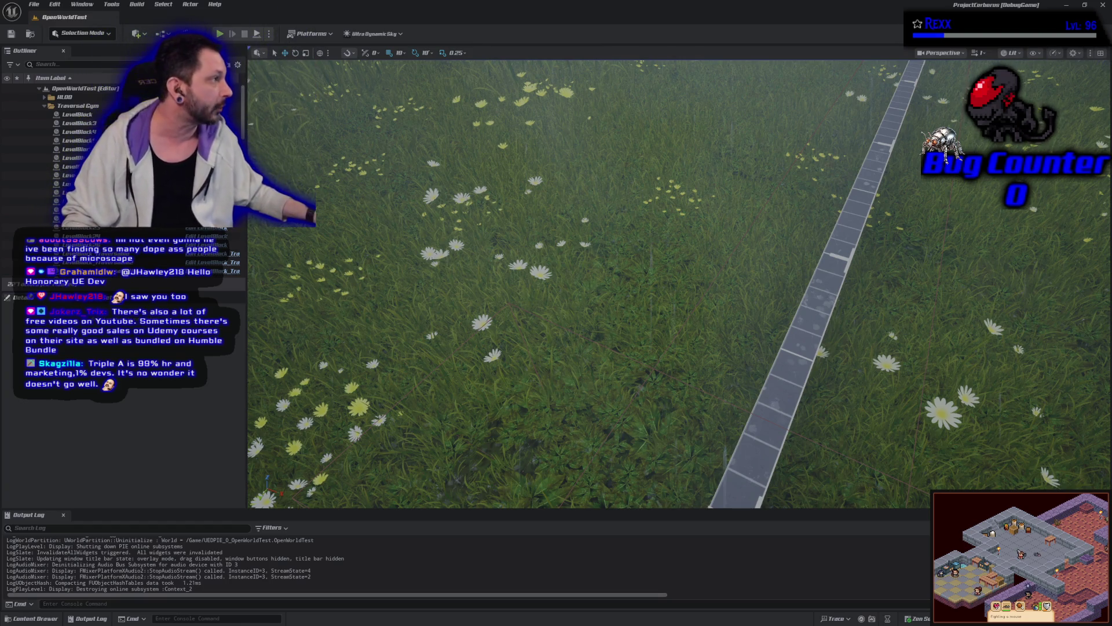
- Close the Unreal Editor window, leaving Rider with the ProjectCerberus solution
left_click(1102, 5)
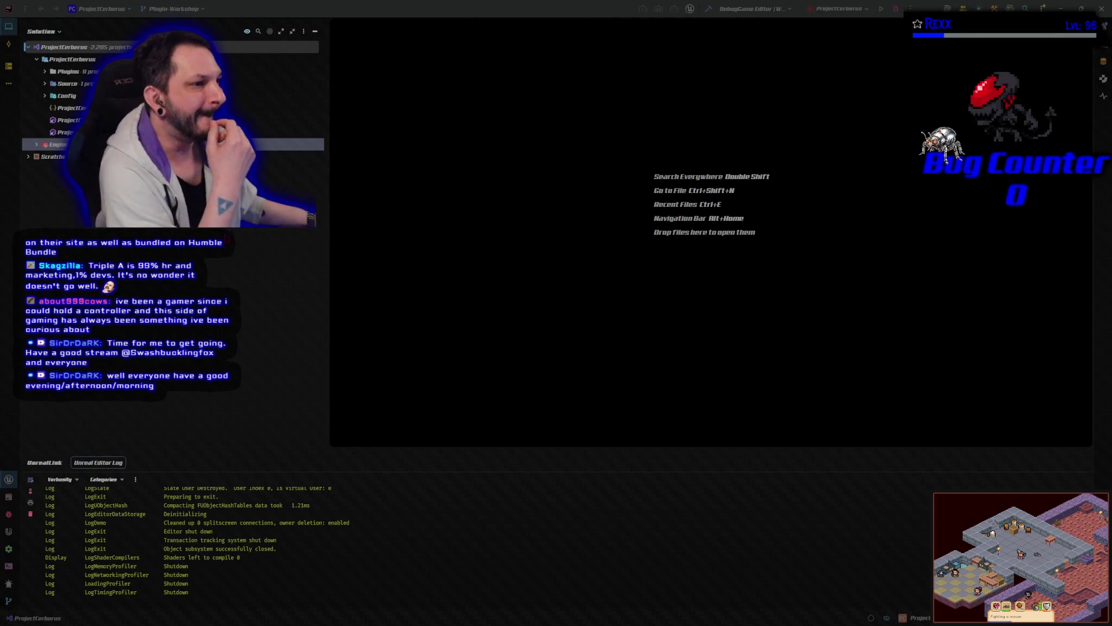
- From Rider, launch ProjectCerberus in DebugGame Editor and move the loading splash aside
key("alt+Tab")
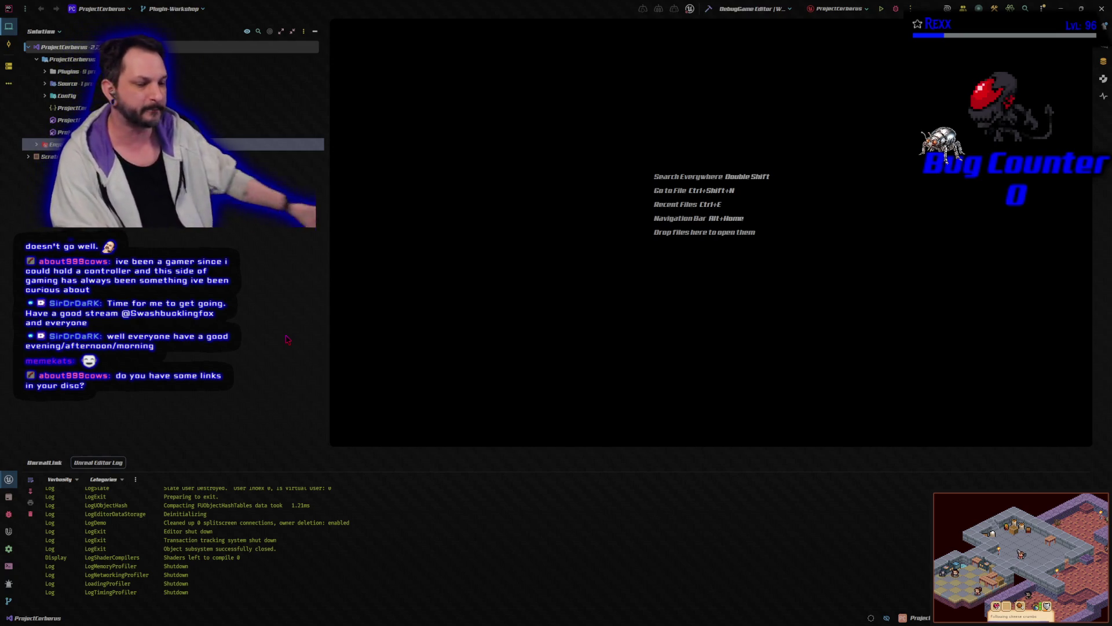
left_click(897, 9)
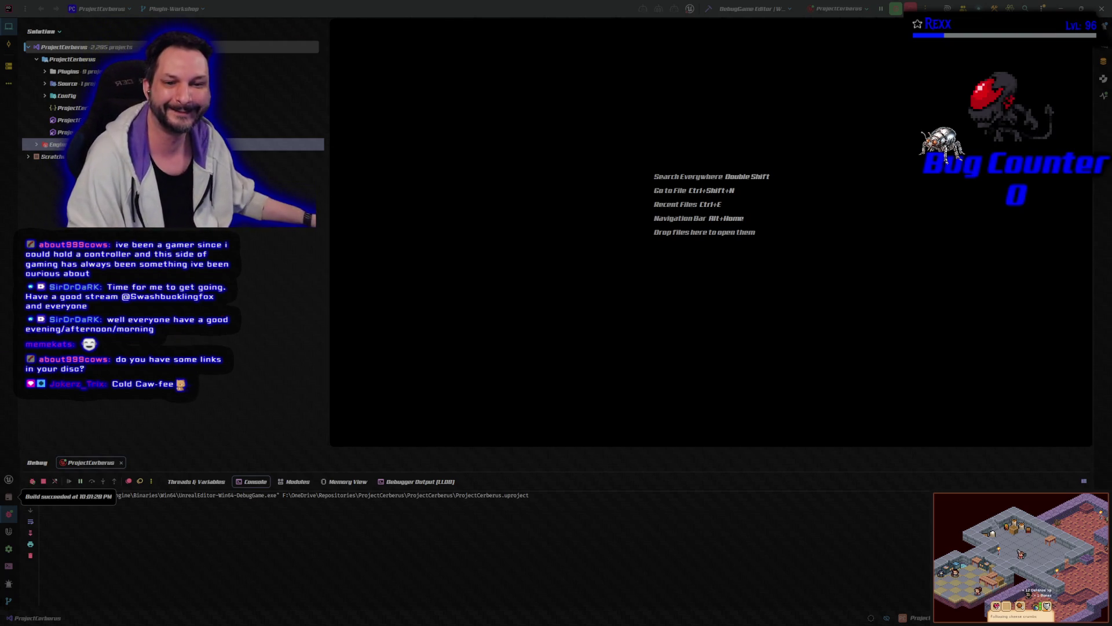
mouse_move(655, 253)
left_mouse_down()
mouse_move(707, 199)
mouse_move(736, 187)
left_mouse_up()
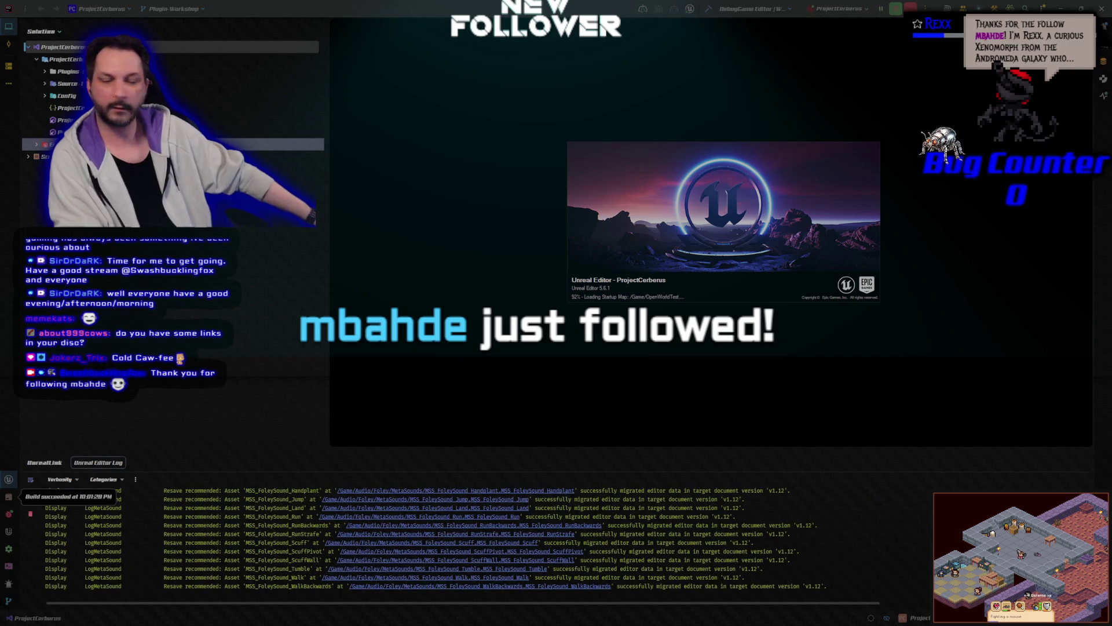
- Nudge the Unreal loading splash further out of the way
left_click_drag(639, 199, 667, 218)
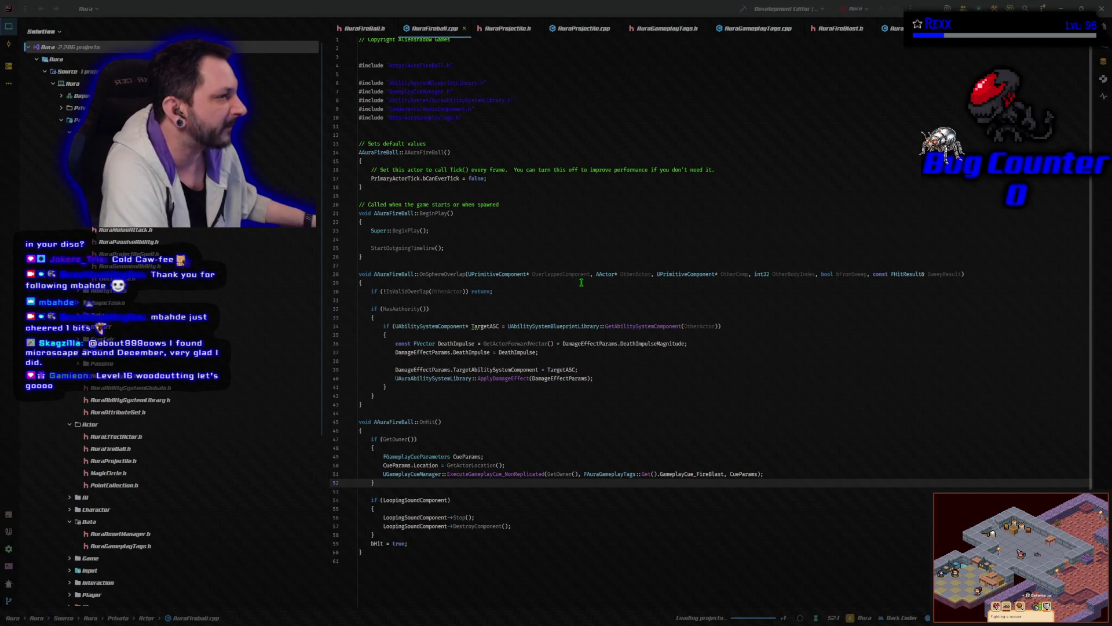
- Focus AuraFireBall.cpp to read its OnSphereOverlap damage and OnHit FireBlast code
left_click(429, 138)
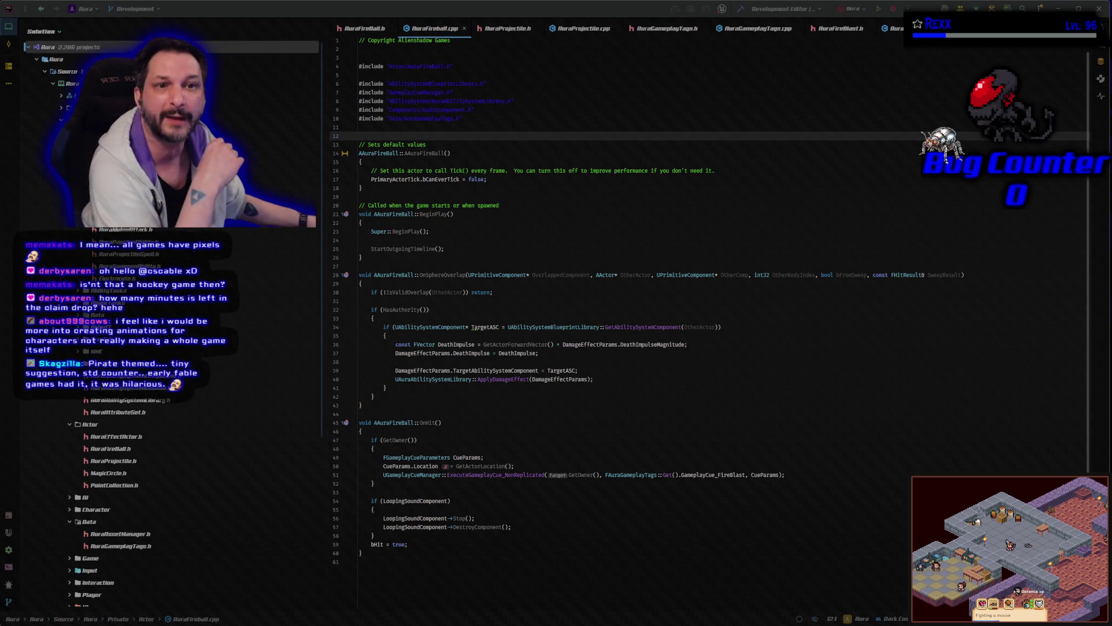
- Load Microscape from its bookmark in a new browser window and open the game's Settings
key("super+1")
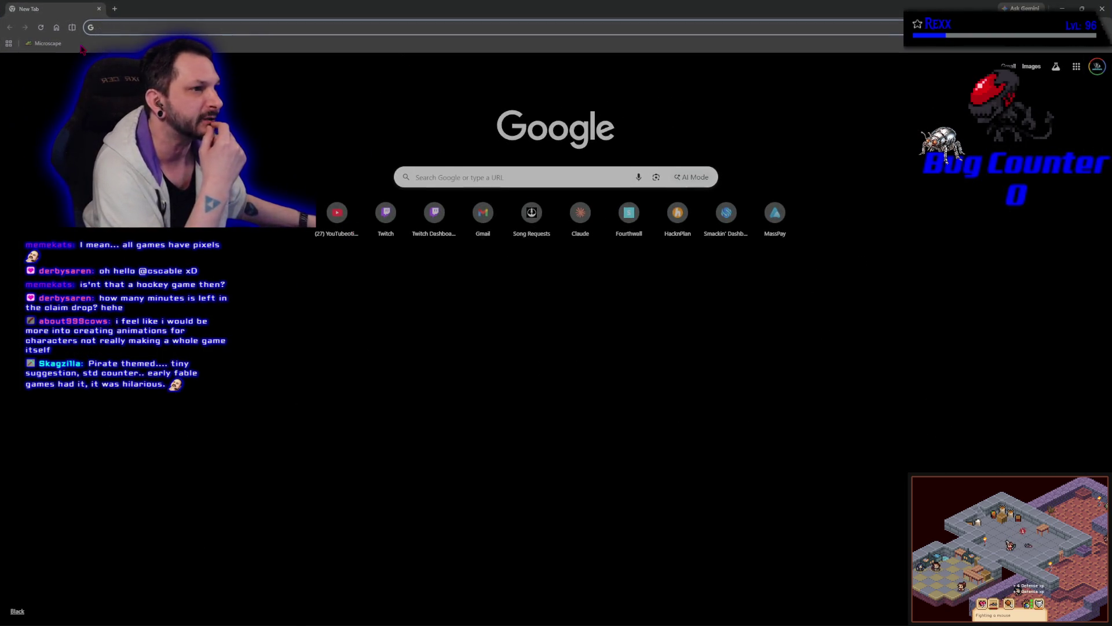
left_click(46, 43)
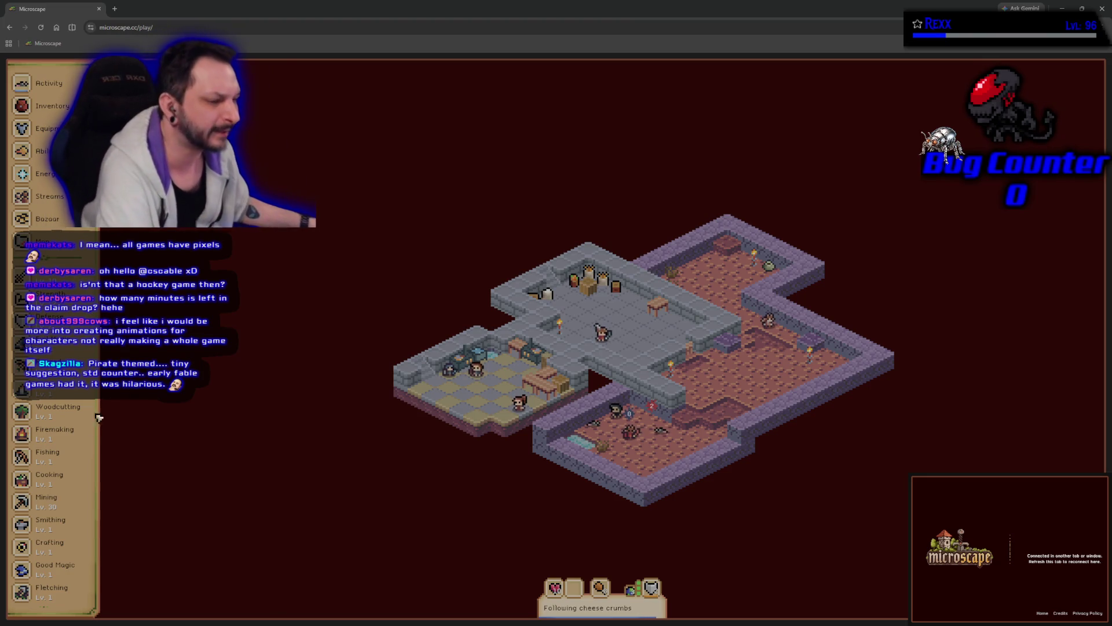
scroll(72, 413, "down", 2)
scroll(72, 414, "down", 2)
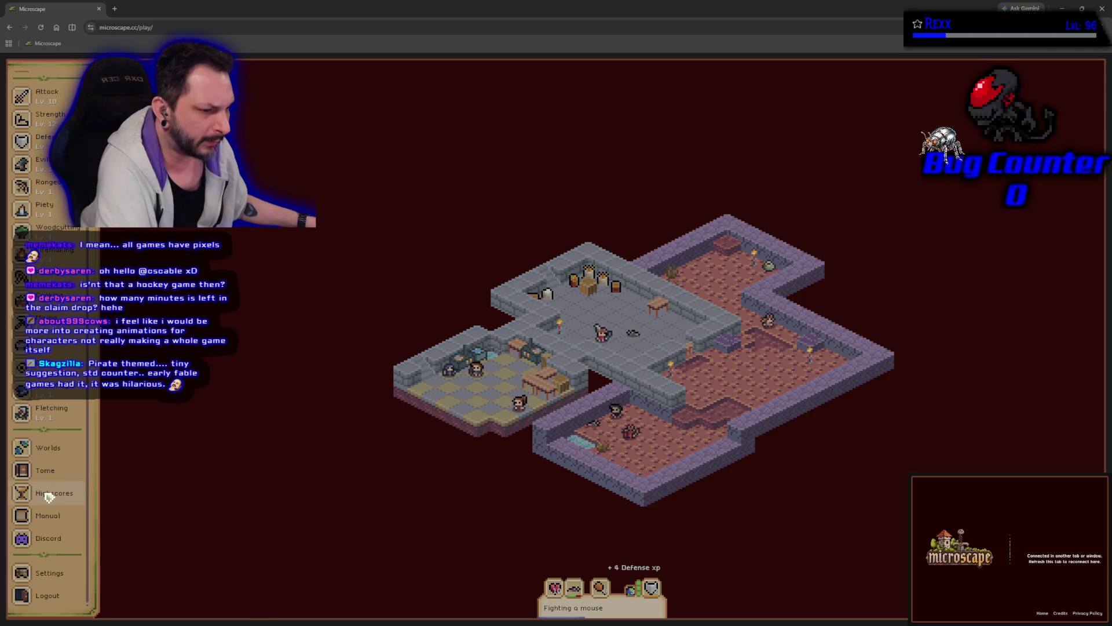
scroll(49, 496, "up", 3)
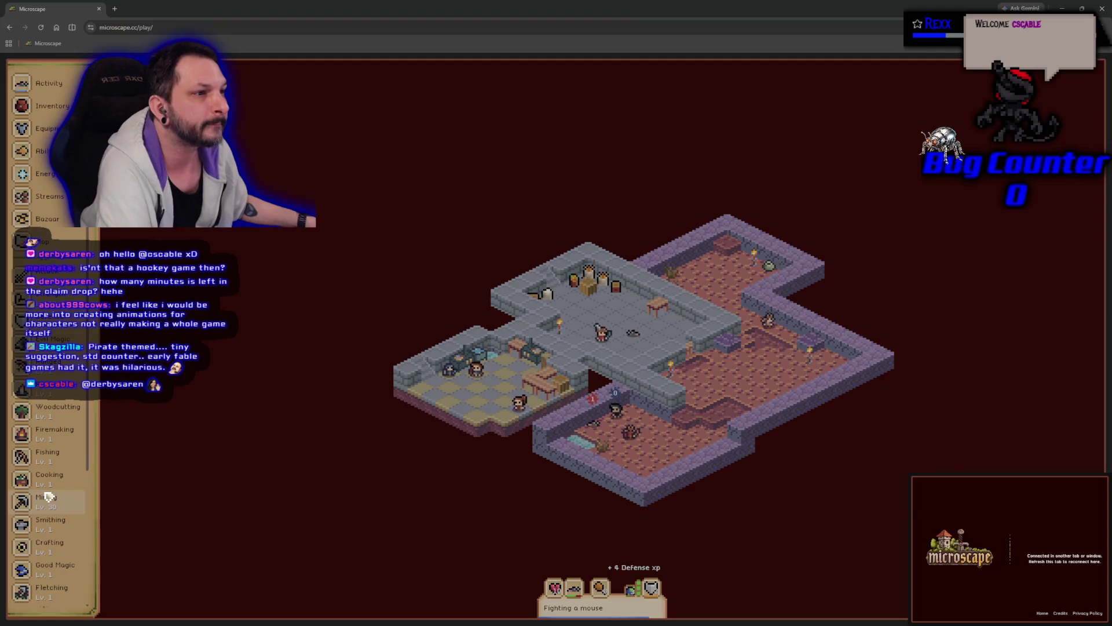
scroll(50, 497, "down", 5)
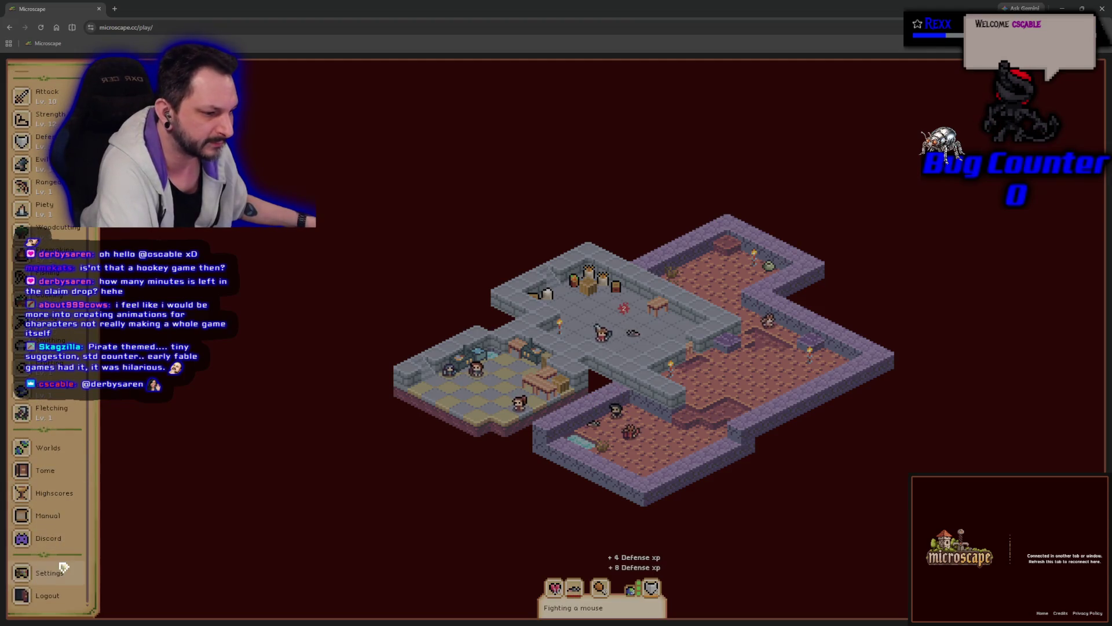
left_click(62, 567)
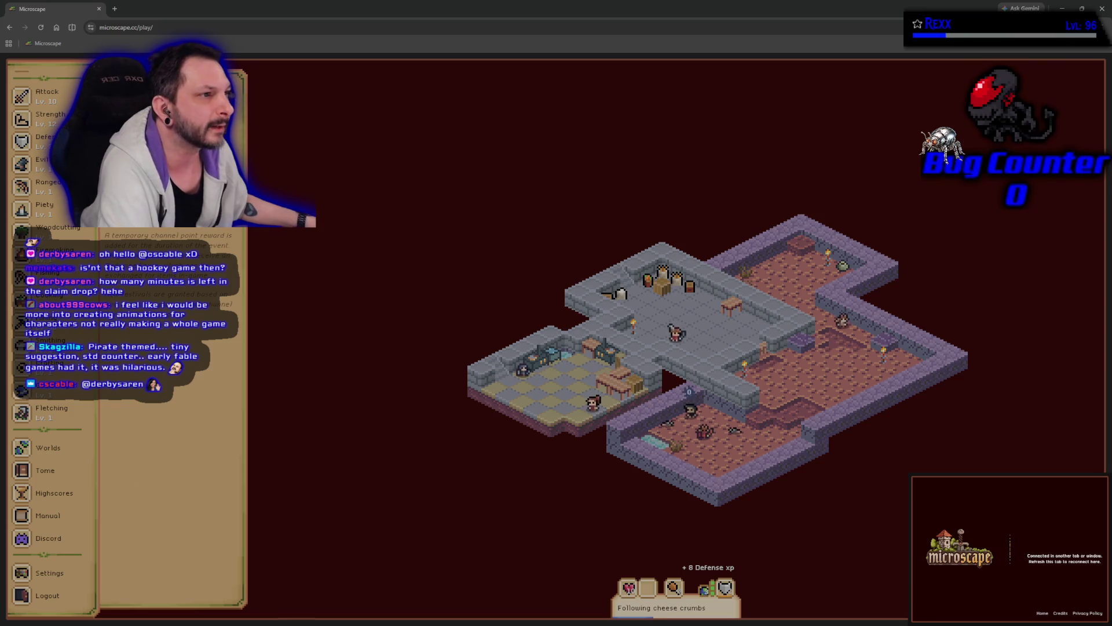
- Minimize the game to return to the code, then bring Microscape back full-screen
left_click(99, 9)
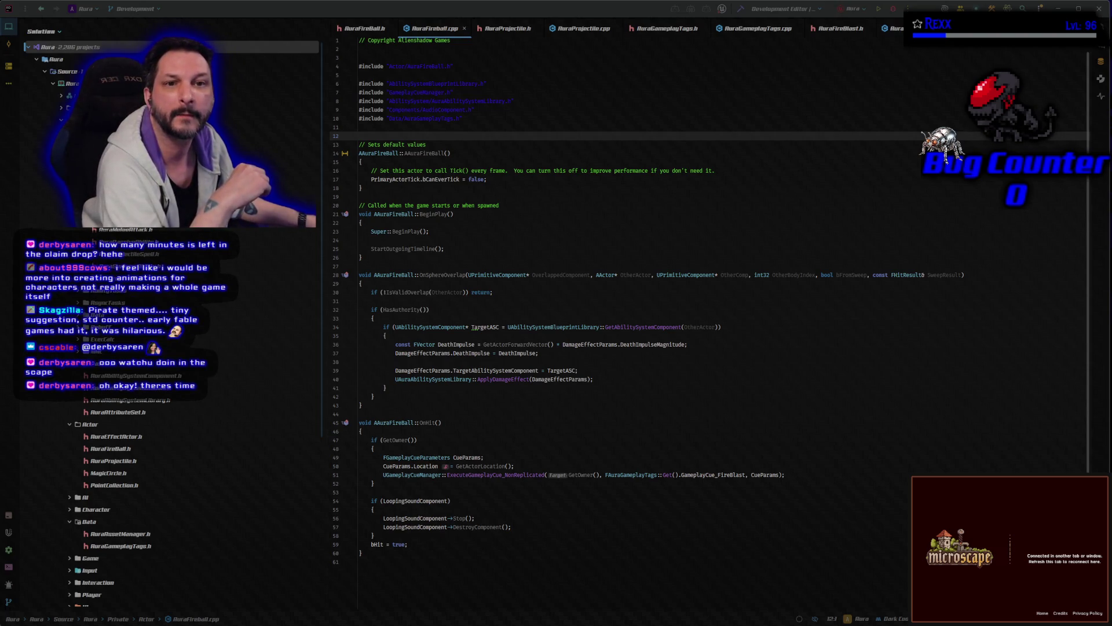
mouse_move(1111, 151)
left_mouse_down()
mouse_move(695, 101)
mouse_move(648, 3)
left_mouse_up()
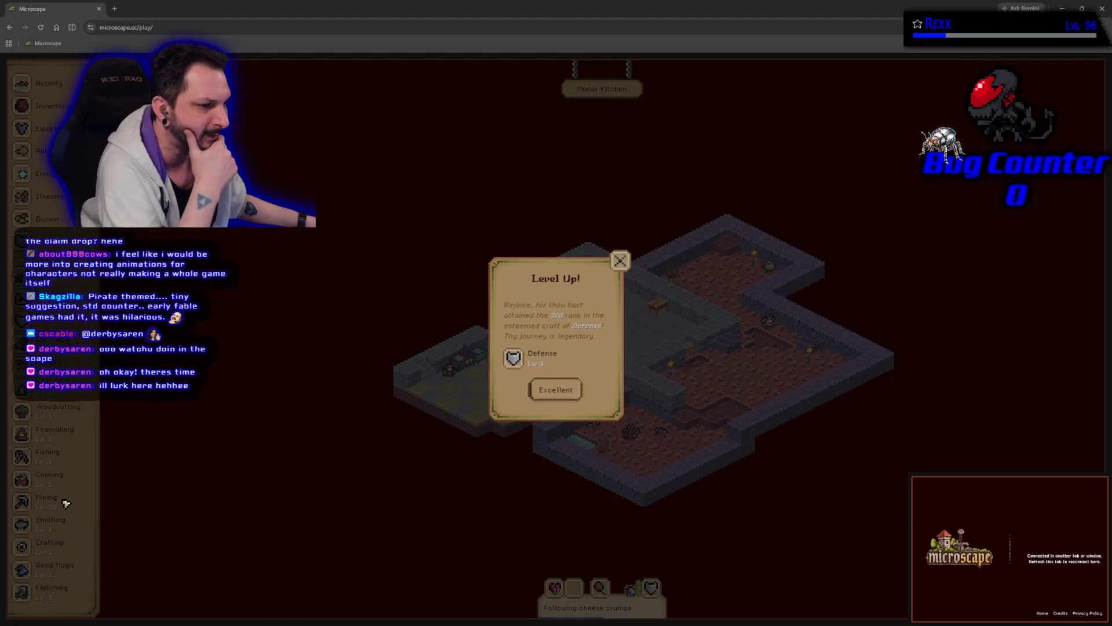
- Dismiss the Defense level-up notice and look through the skills sidebar
left_click(553, 387)
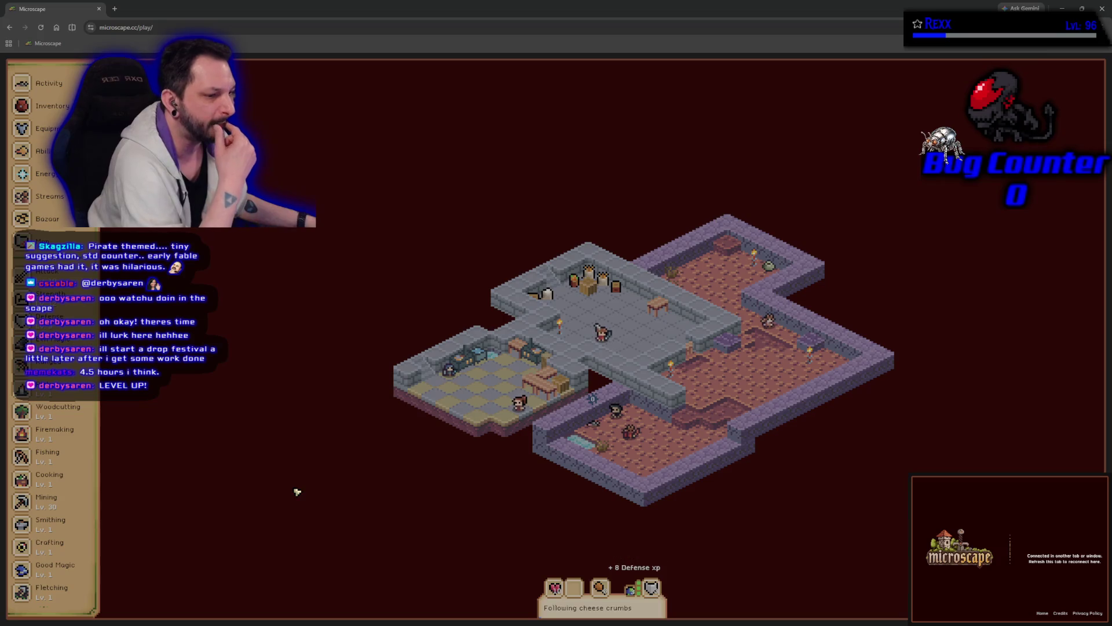
scroll(81, 440, "down", 3)
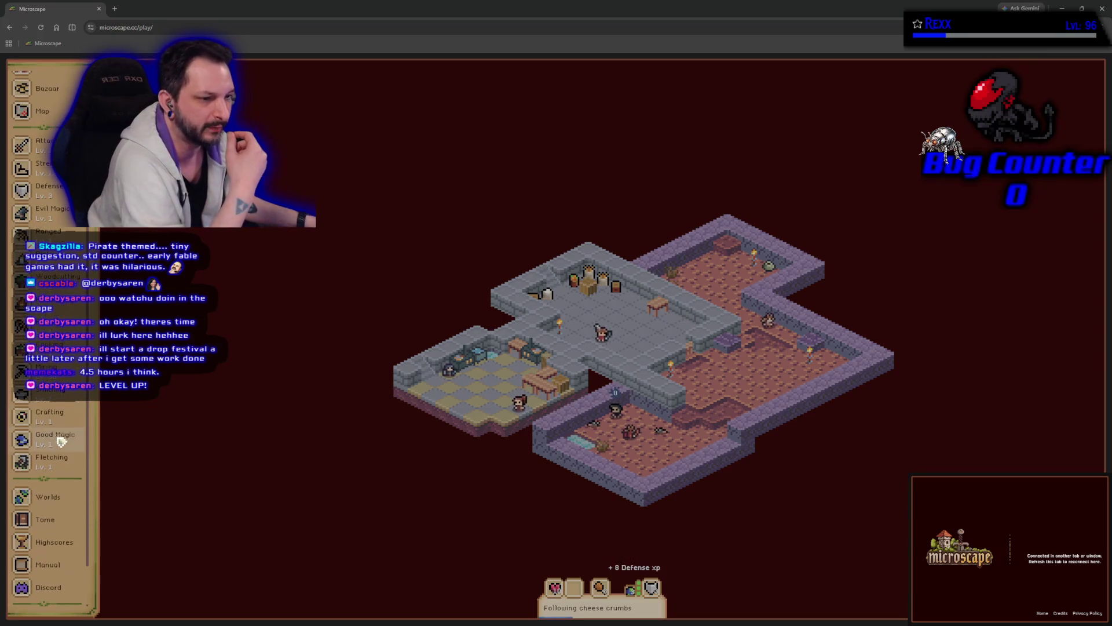
scroll(78, 465, "down", 1)
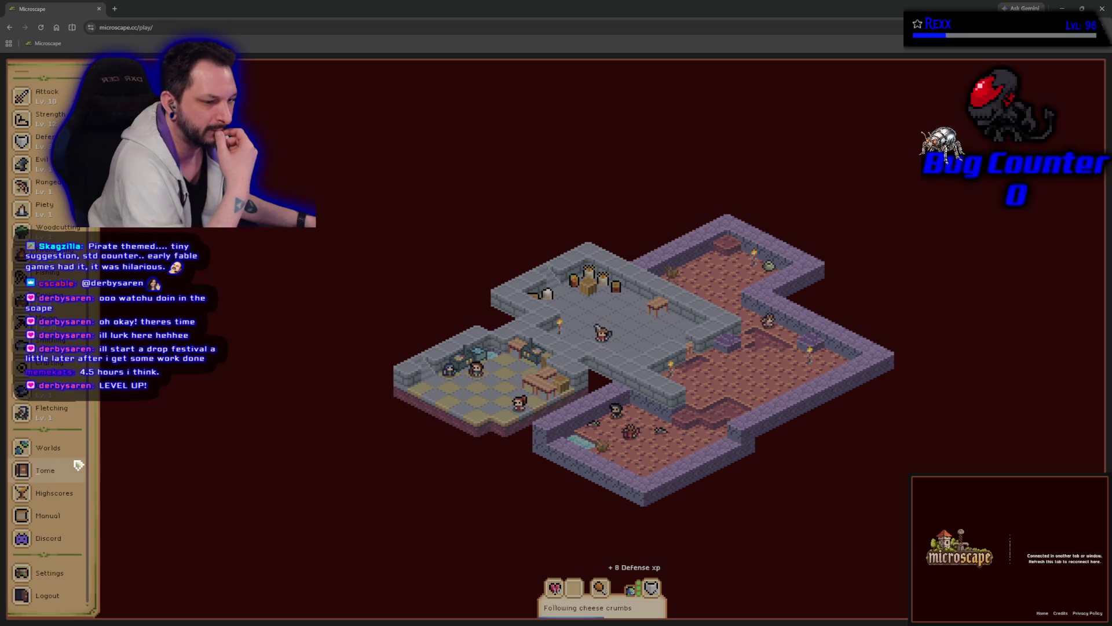
scroll(78, 465, "up", 3)
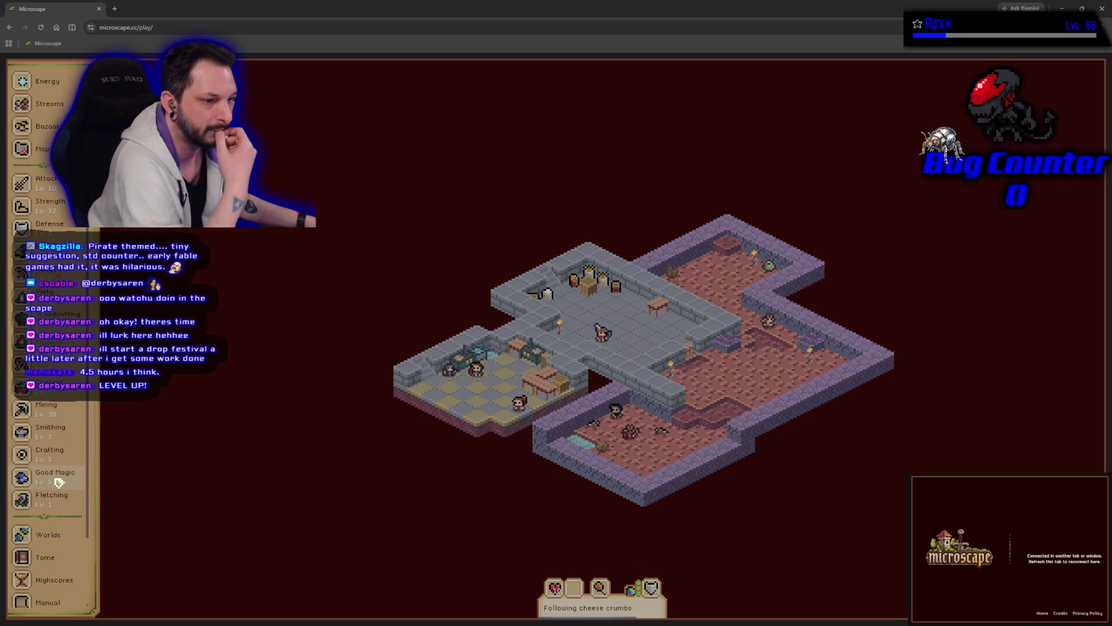
scroll(58, 482, "down", 1)
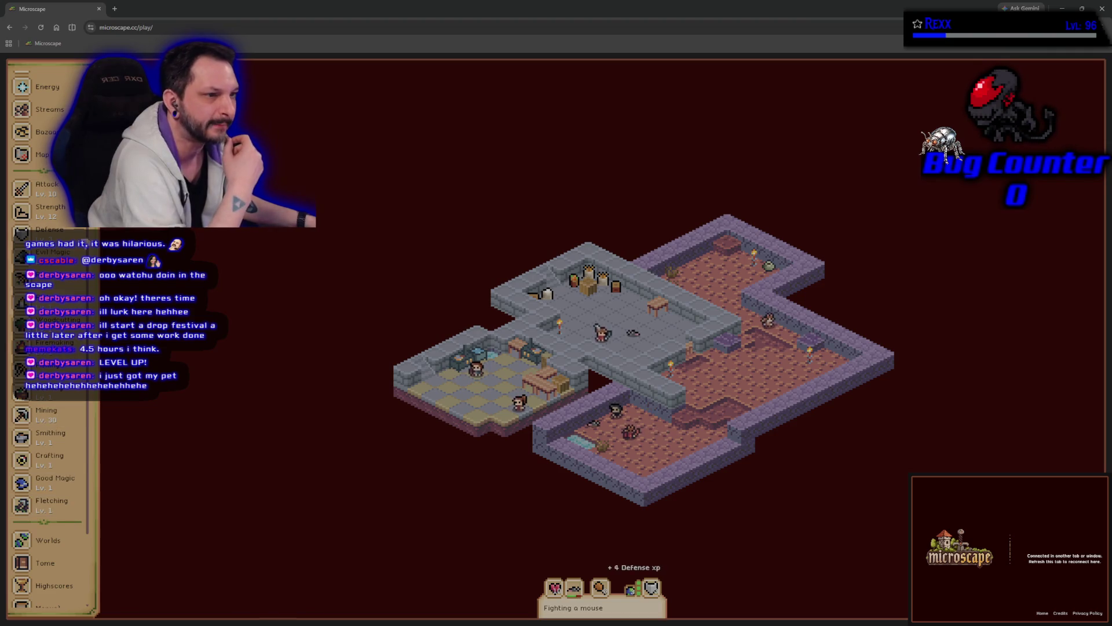
scroll(62, 448, "up", 1)
scroll(62, 447, "up", 3)
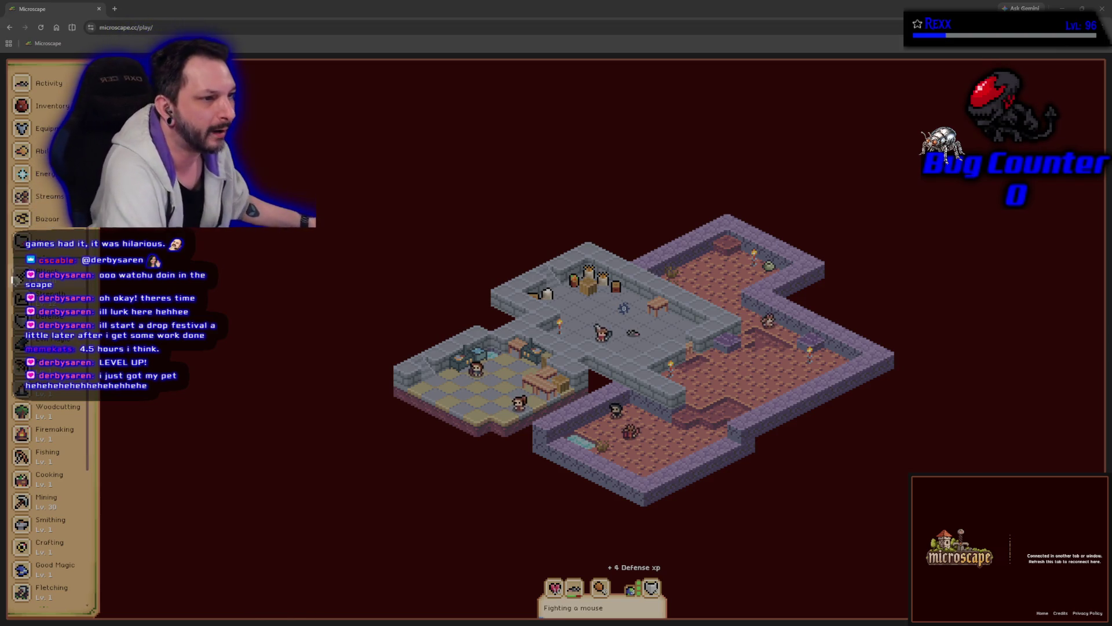
- Open the inventory and bring up a monster's details
left_click(52, 106)
scroll(224, 417, "down", 3)
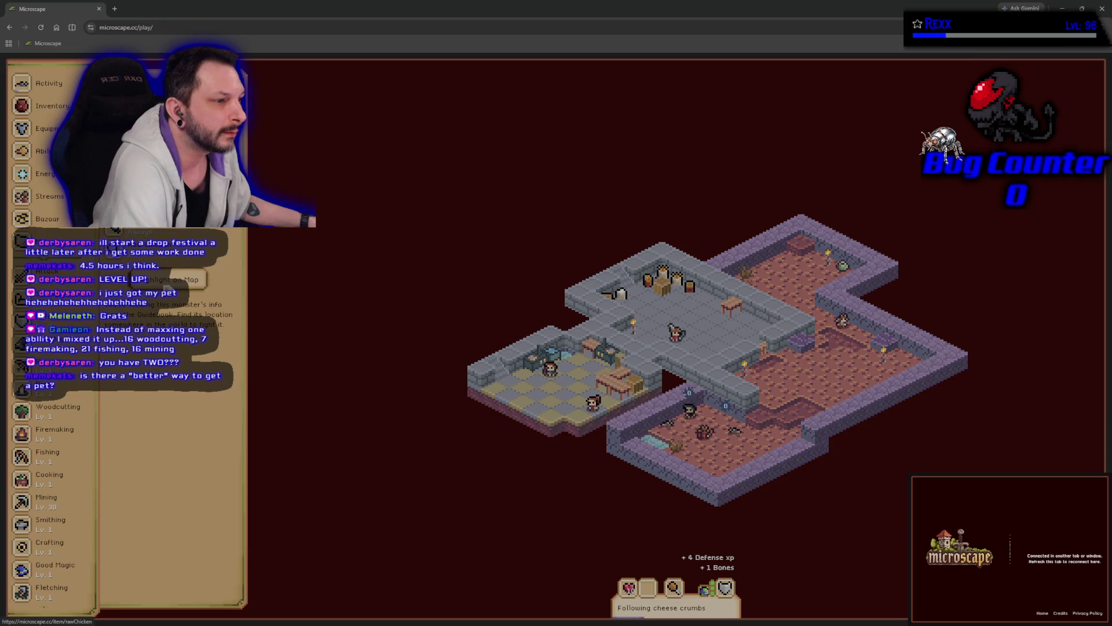
left_click(167, 287)
- Locate the monster on the world map and travel to Fencewell Bridge
left_click(167, 284)
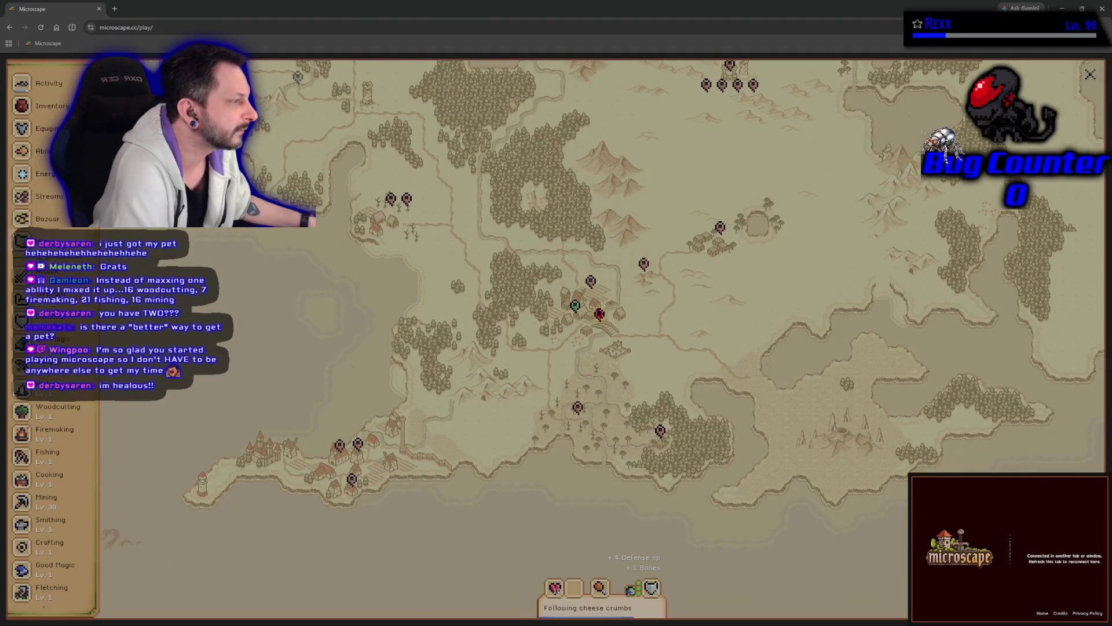
left_click(600, 313)
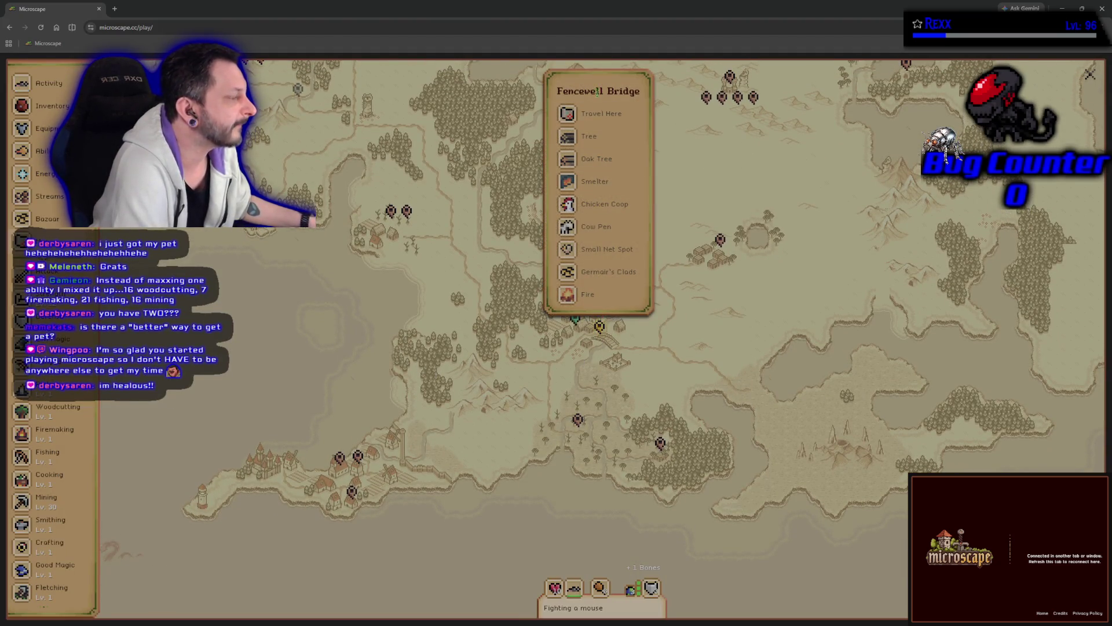
left_click(597, 120)
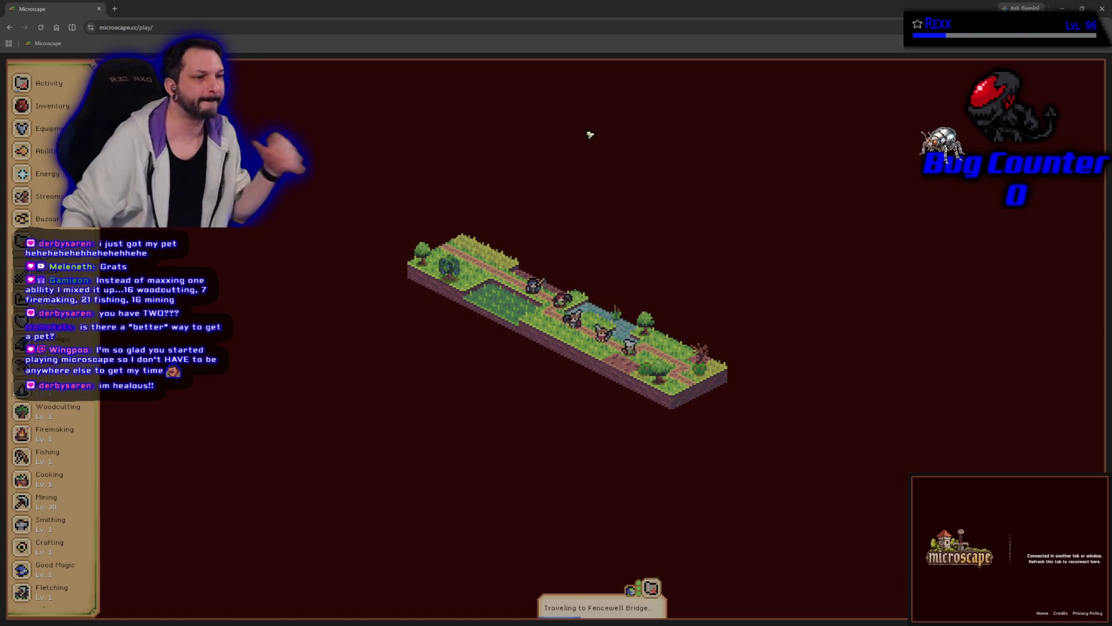
left_click(23, 217)
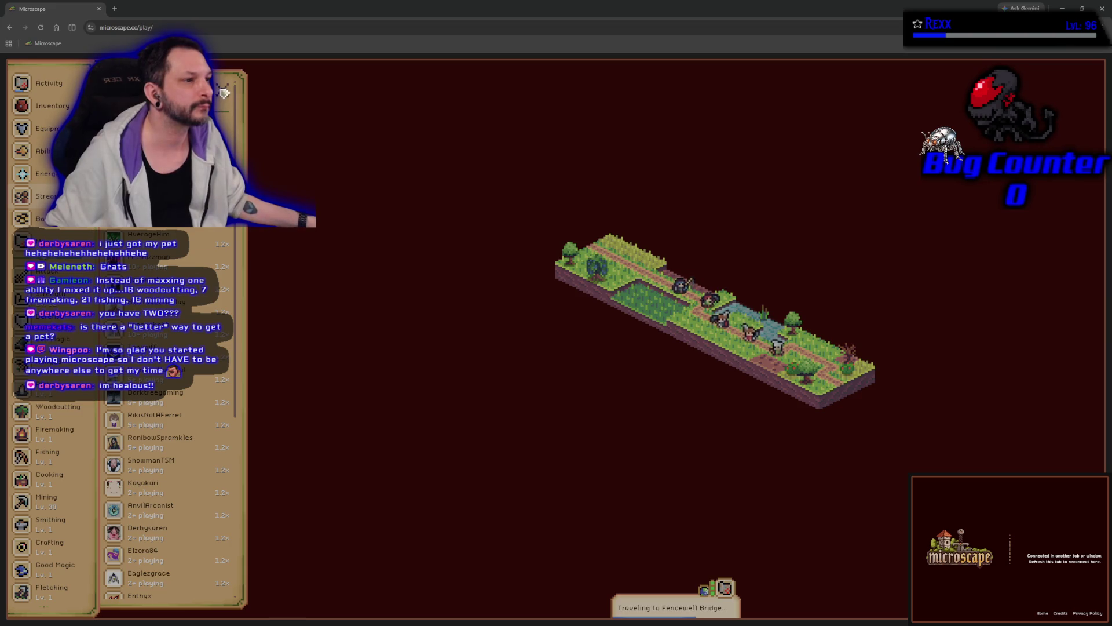
left_click(223, 95)
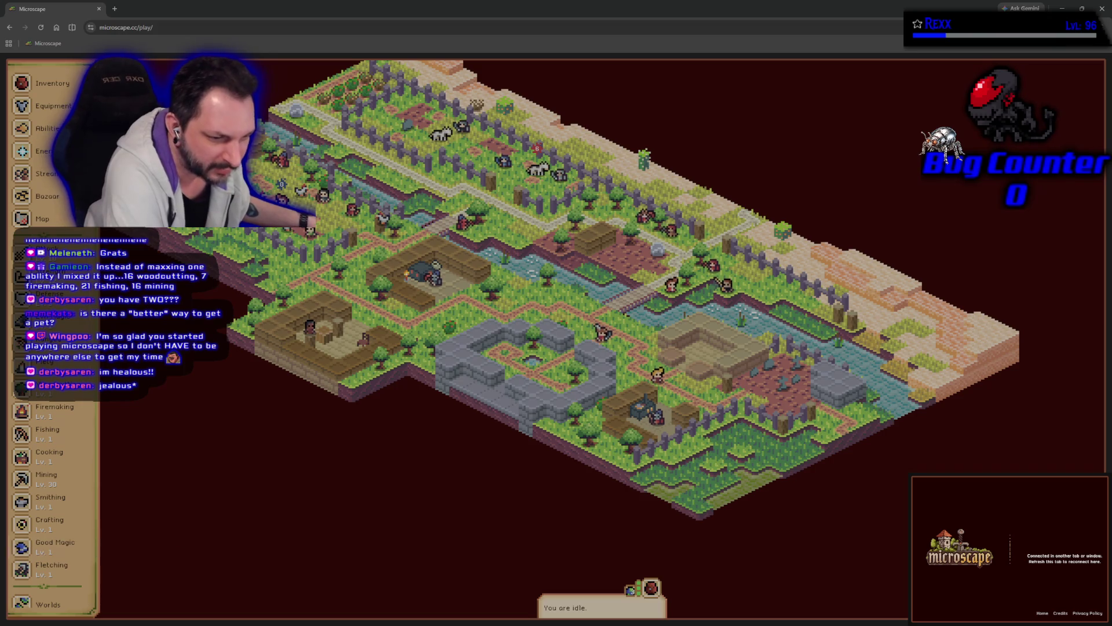
- Pan the zone view, then scroll the inventory down to the Audience favor and Time crystal
left_click_drag(263, 371, 316, 406)
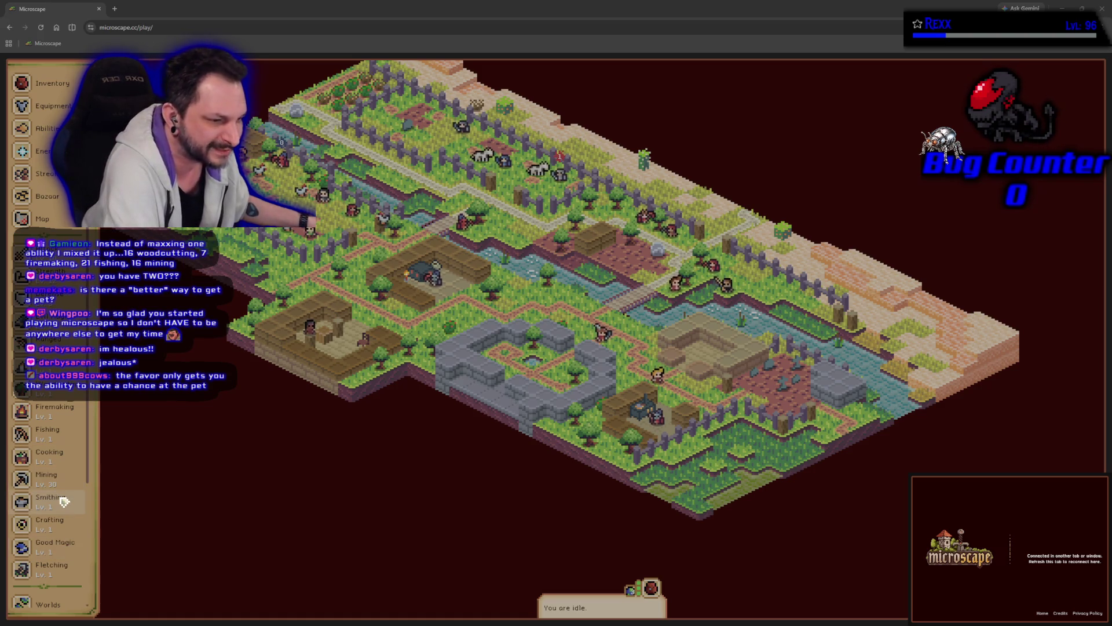
left_click(51, 83)
scroll(226, 433, "down", 5)
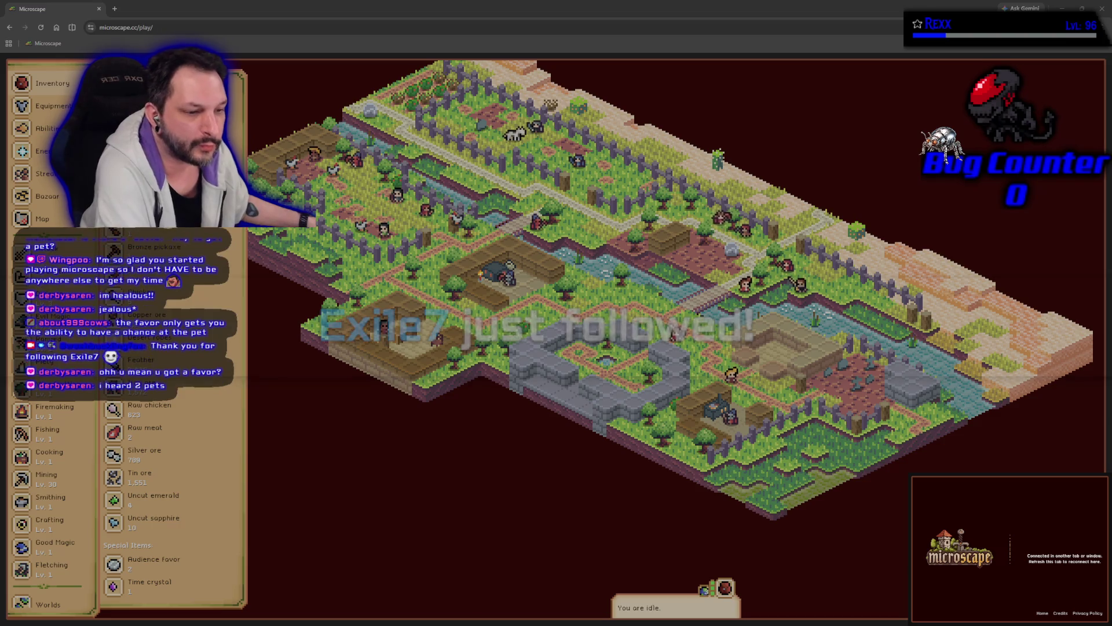
- Inspect the Audience favor, then attempt to fight chickens, which reports the zone is busy
left_click(193, 567)
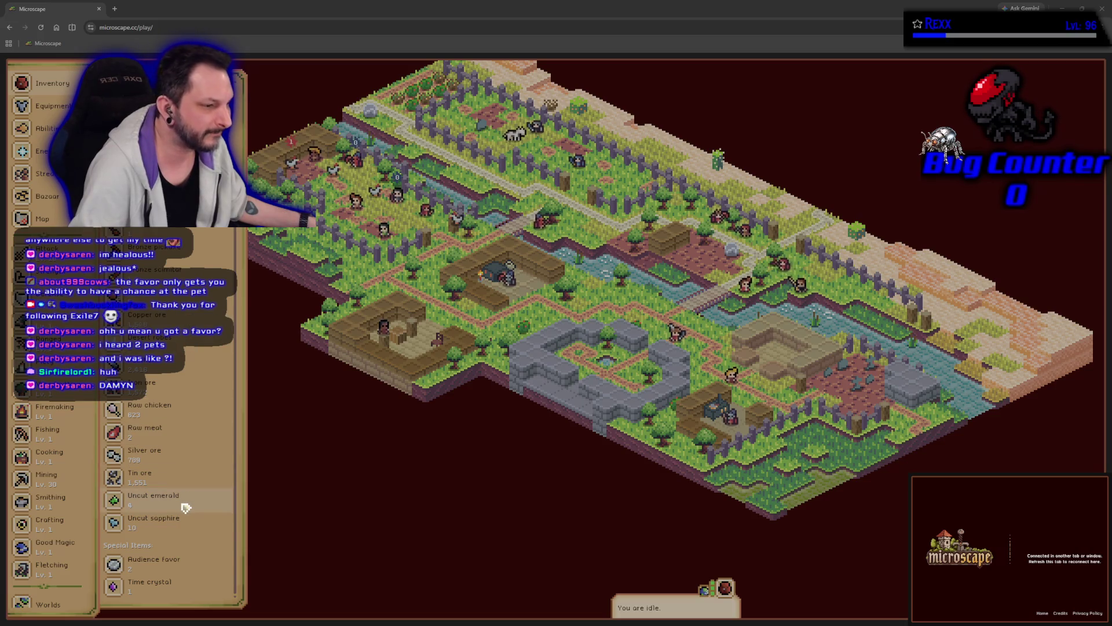
scroll(177, 534, "up", 3)
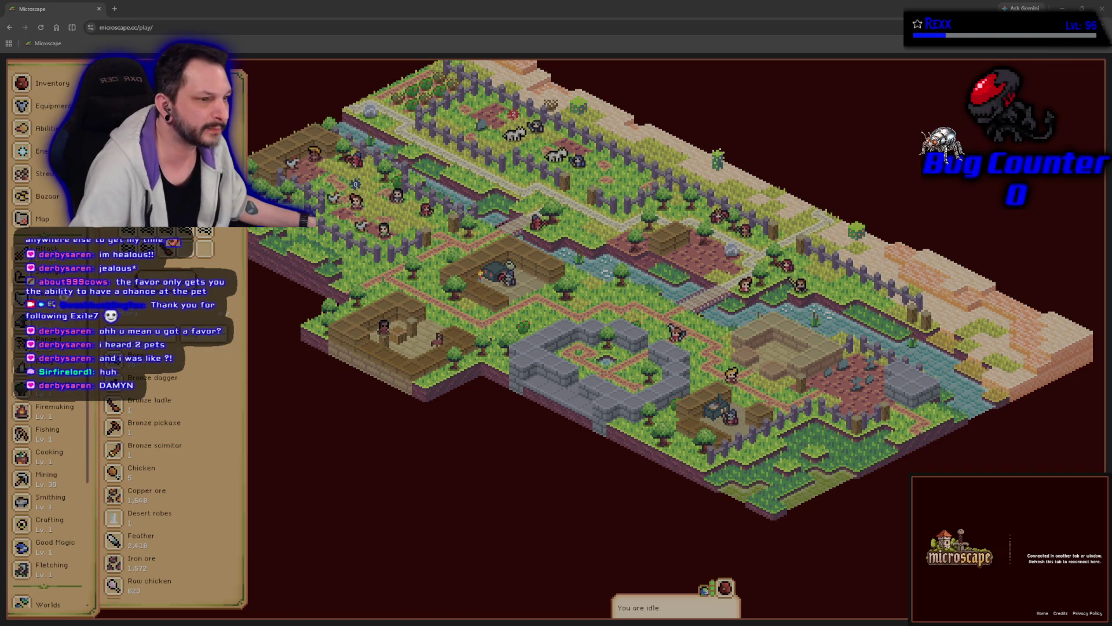
left_click(46, 293)
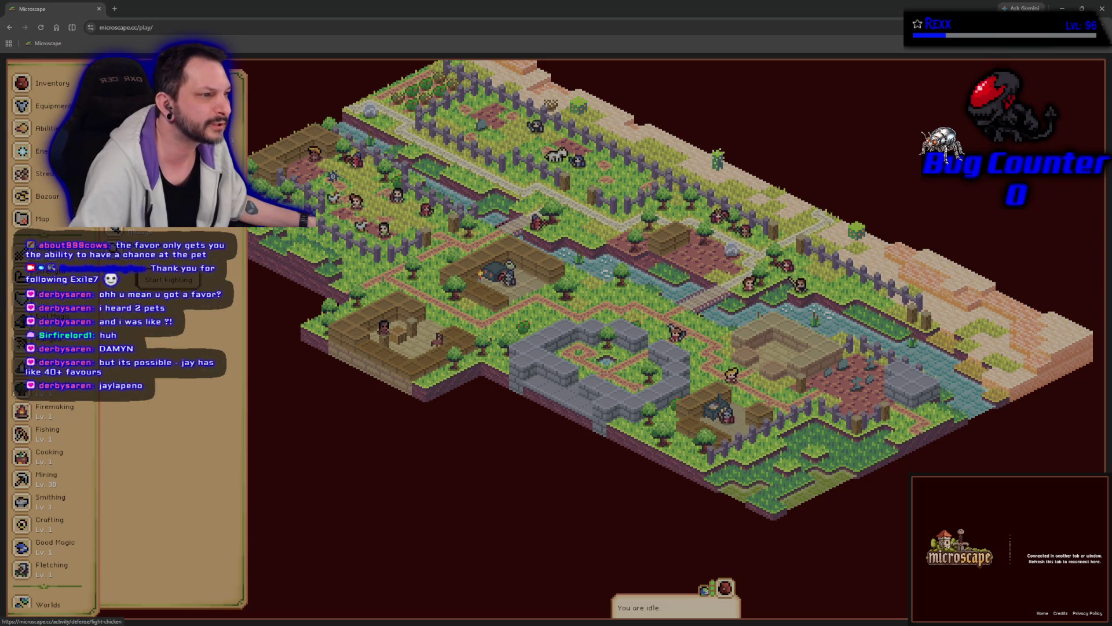
left_click(252, 427)
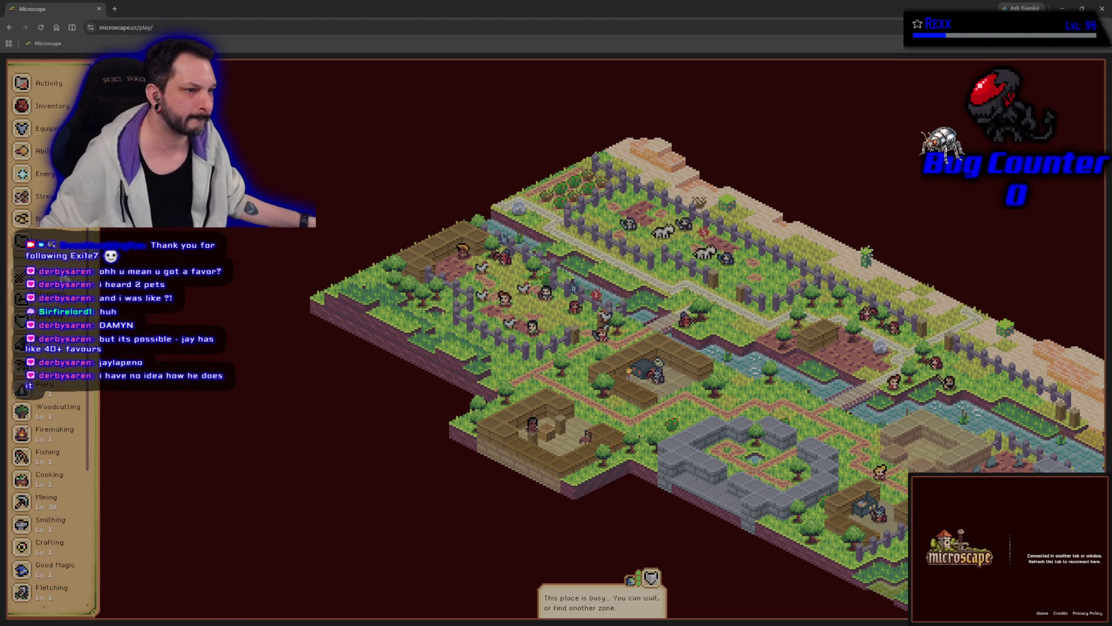
- Open one Defense monster's fight details from the Defense monster list
left_click(65, 279)
left_click(139, 240)
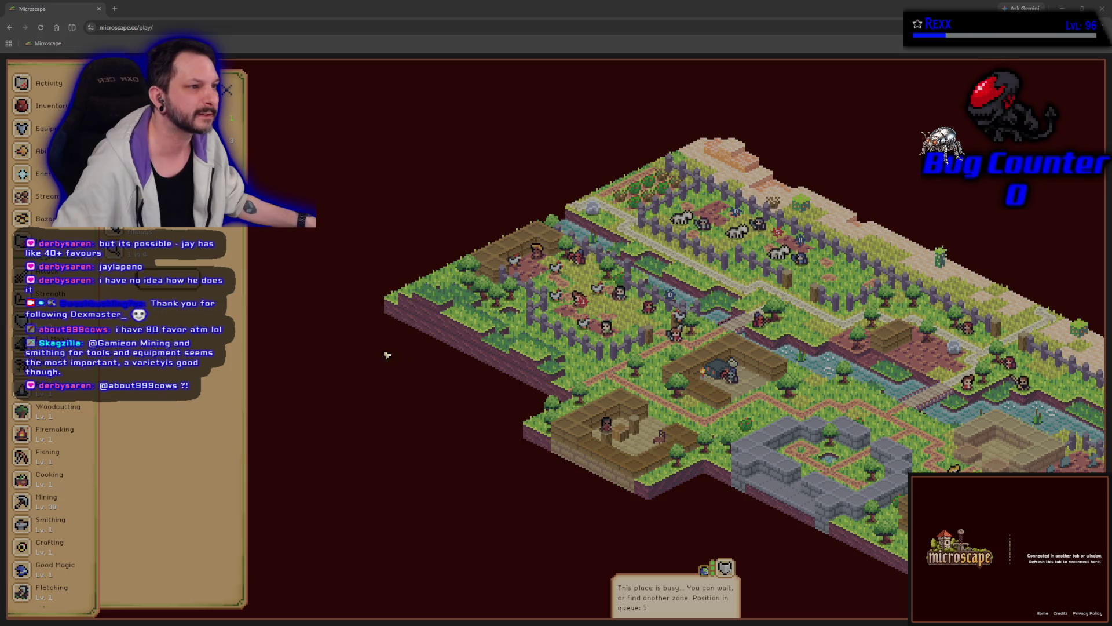
- Highlight the Giant rat fighting spots on the zone map and then the world map
left_click(173, 246)
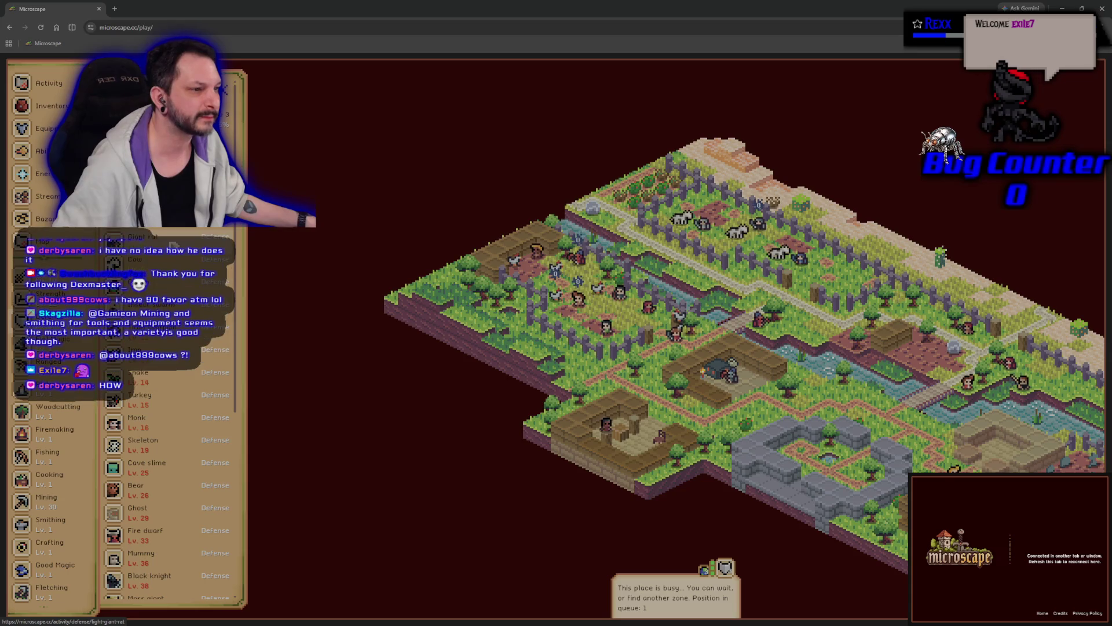
left_click(173, 247)
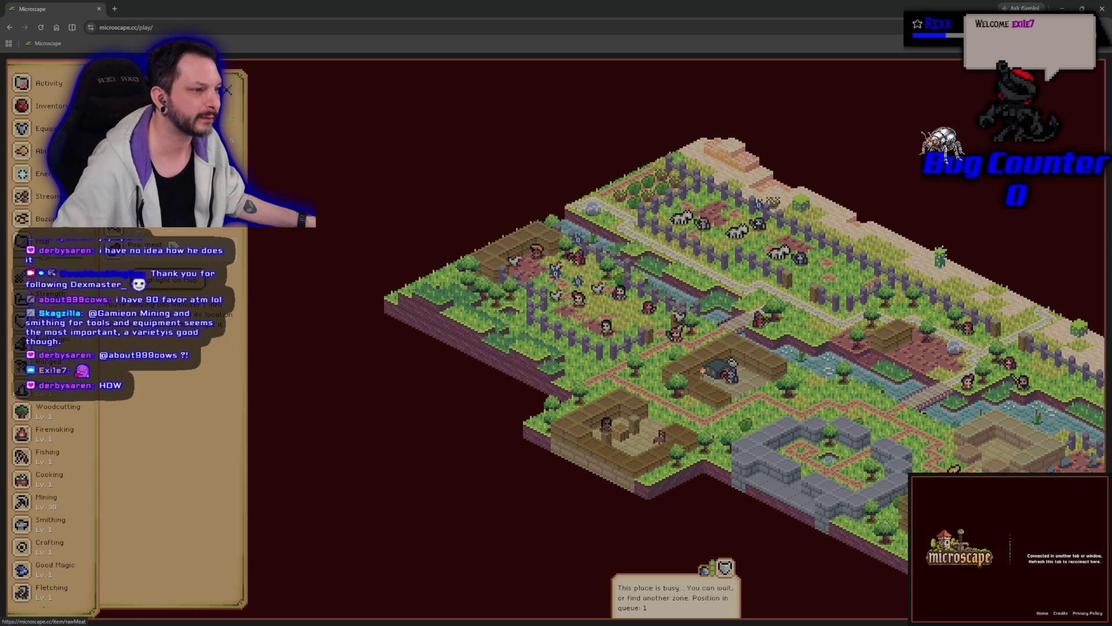
left_click(167, 282)
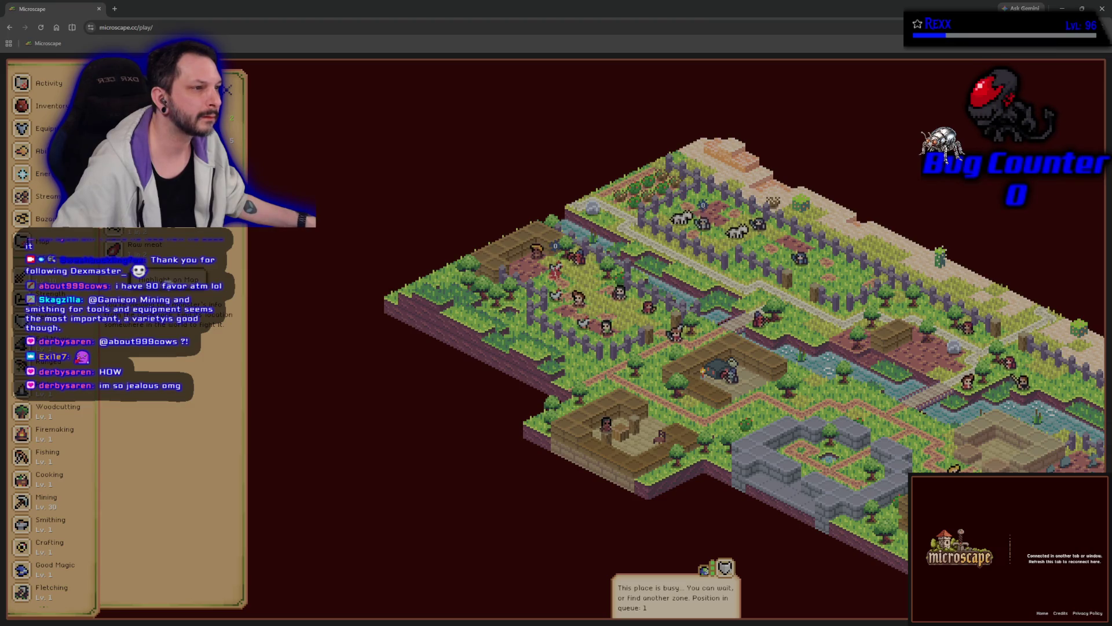
left_click(166, 279)
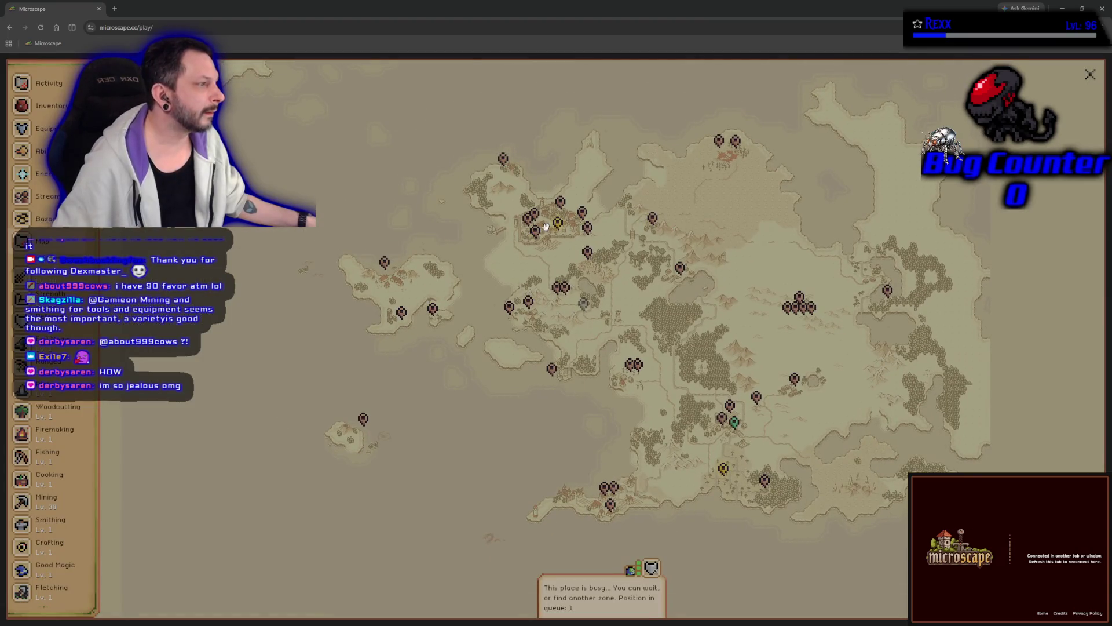
- Choose Travel Here for the O'Rock Sewers marker on the world map
left_click(557, 226)
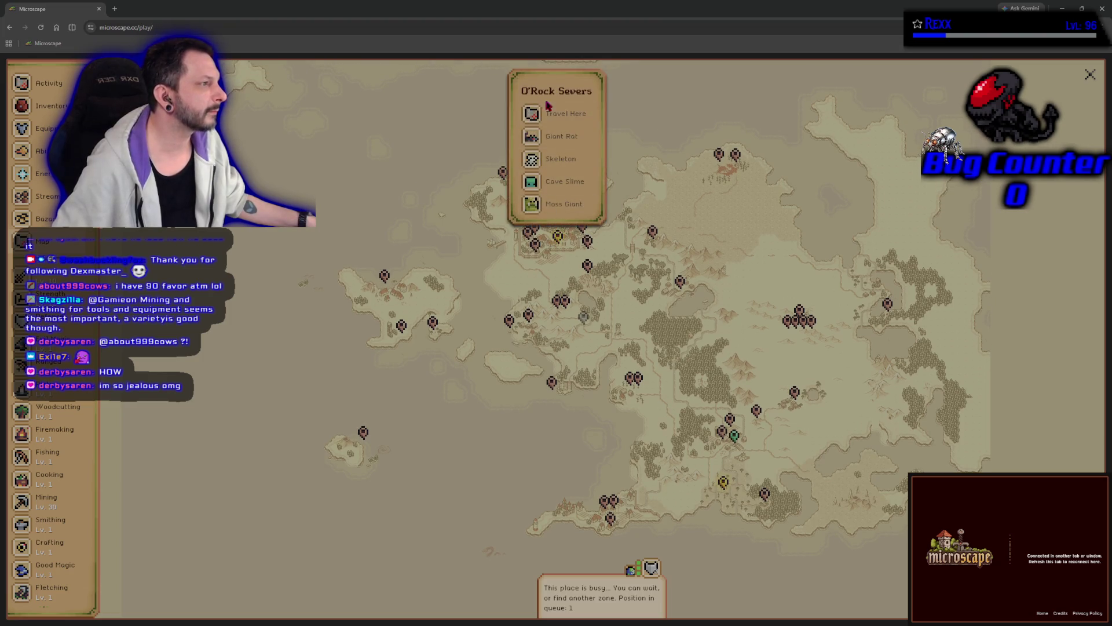
left_click(553, 114)
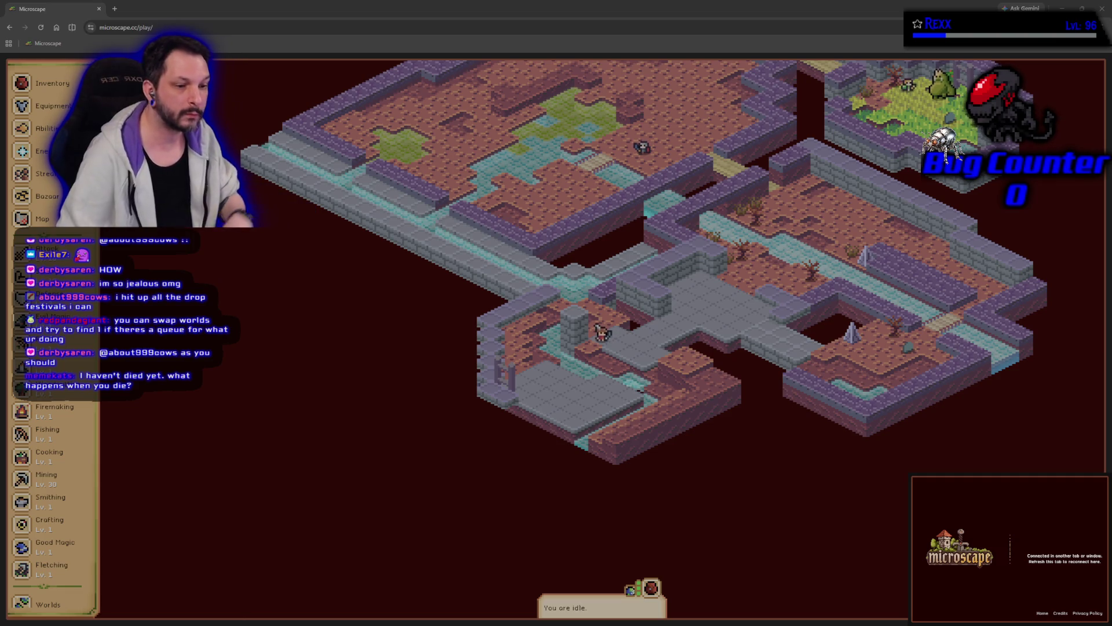
- Look over the sewer zone map, then open a sewer enemy's details showing its Raw meat drop
left_click(50, 177)
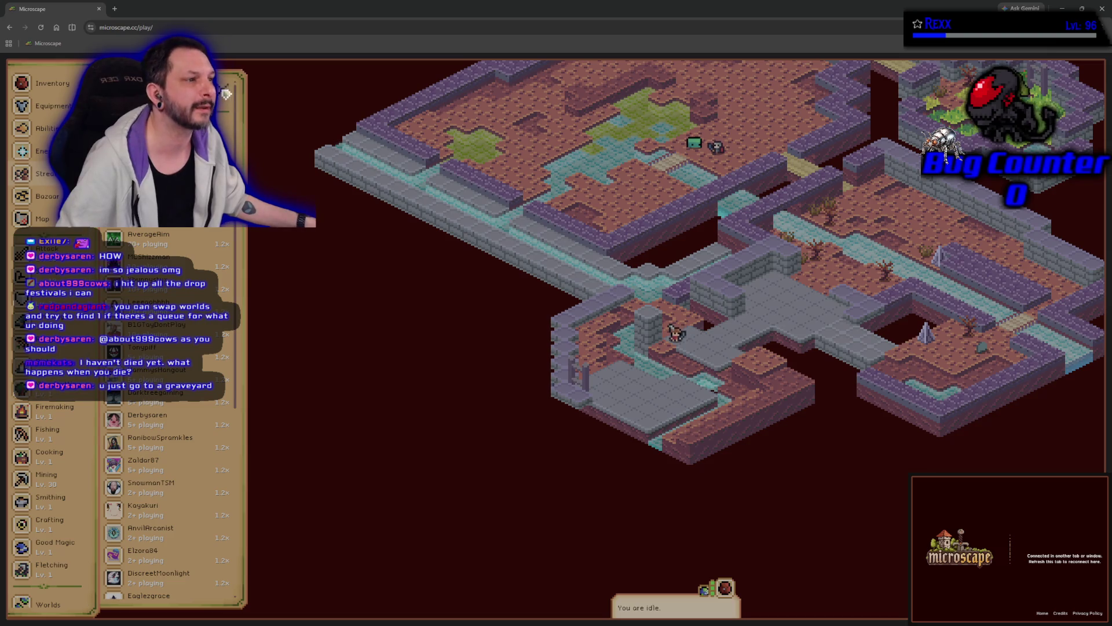
key("Right")
key("Up")
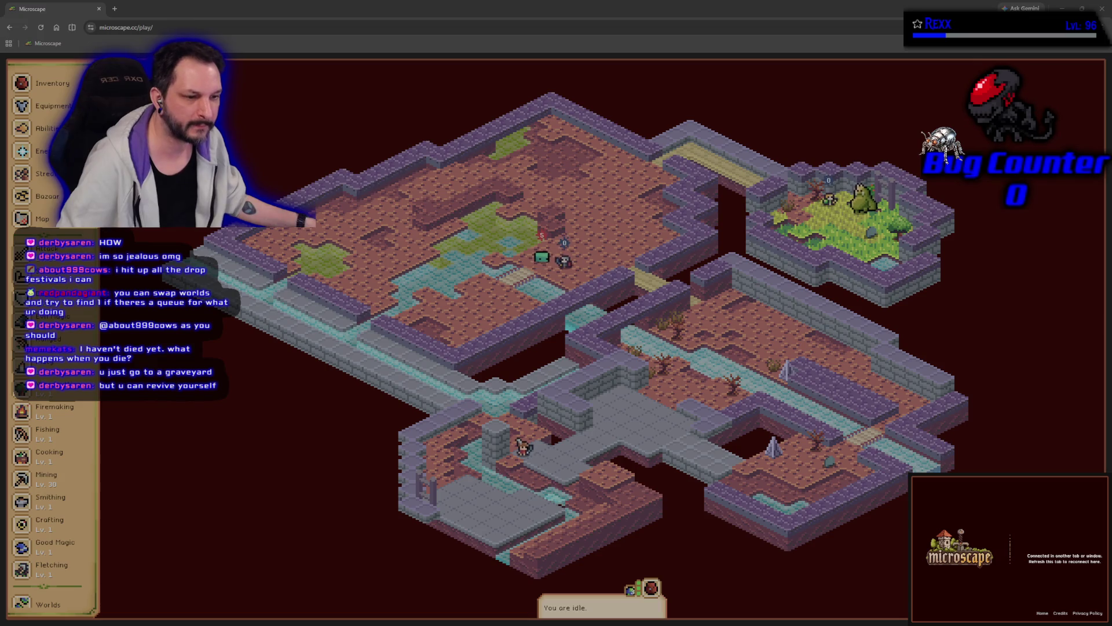
key("Down")
key("Left")
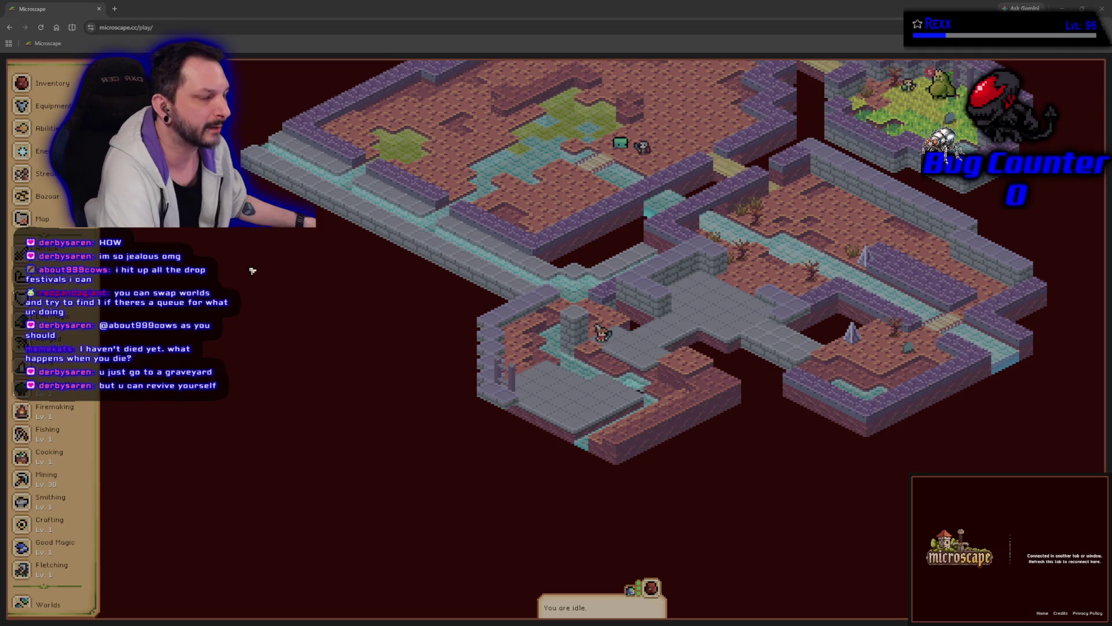
left_click(65, 253)
left_click(193, 284)
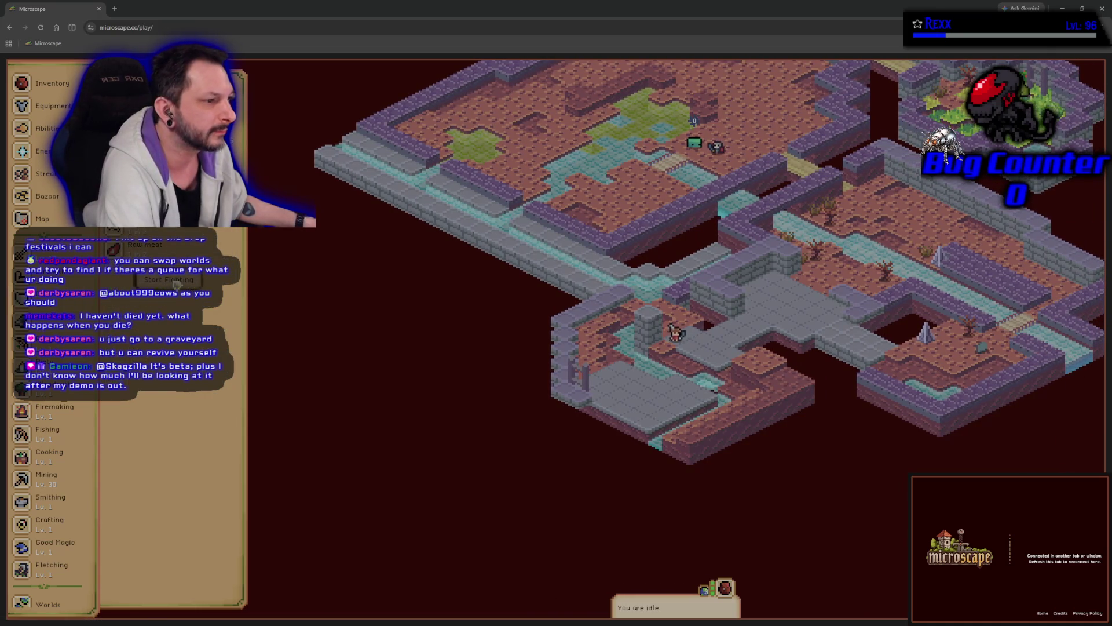
- Start fighting the chosen Raw meat-dropping enemy in O'Rock Sewers
left_click(171, 281)
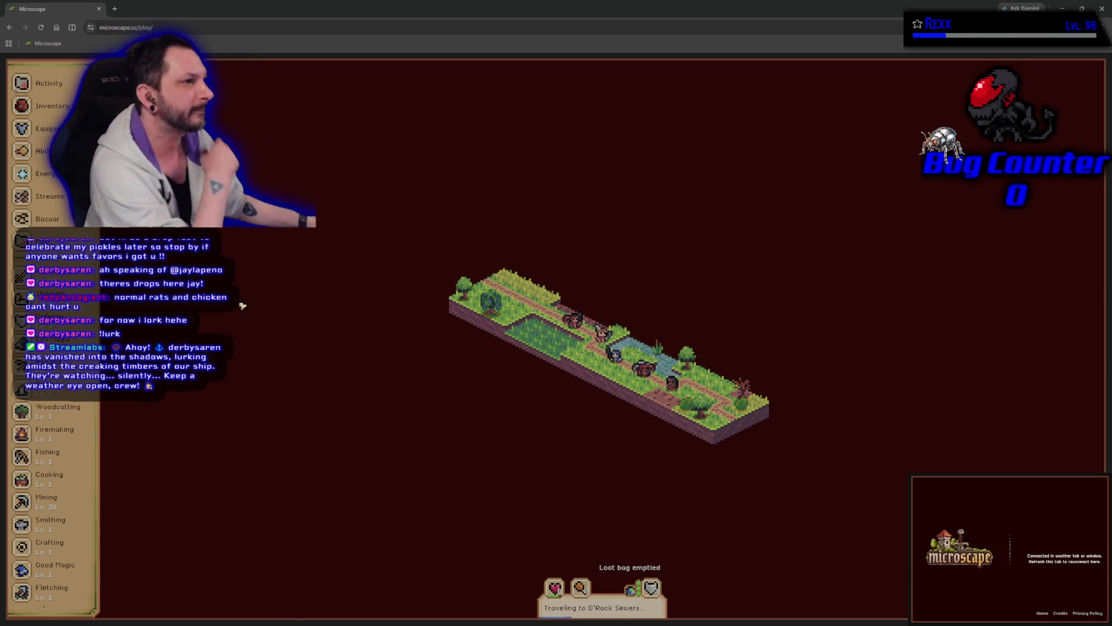
left_click(413, 621)
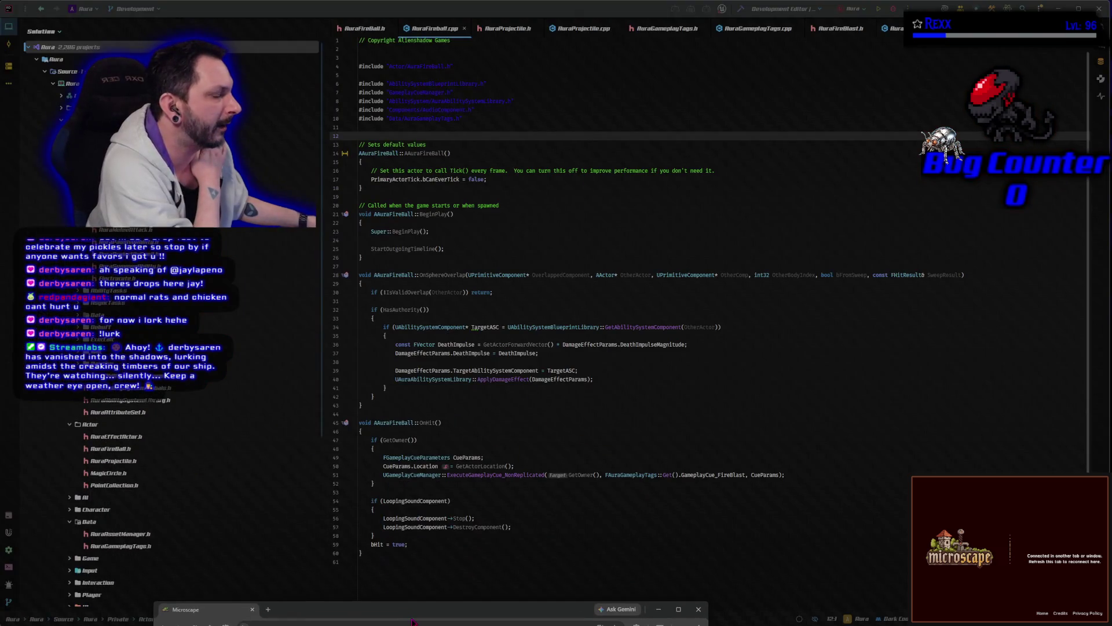
mouse_move(412, 621)
left_mouse_down()
mouse_move(545, 206)
mouse_move(459, 111)
left_mouse_up()
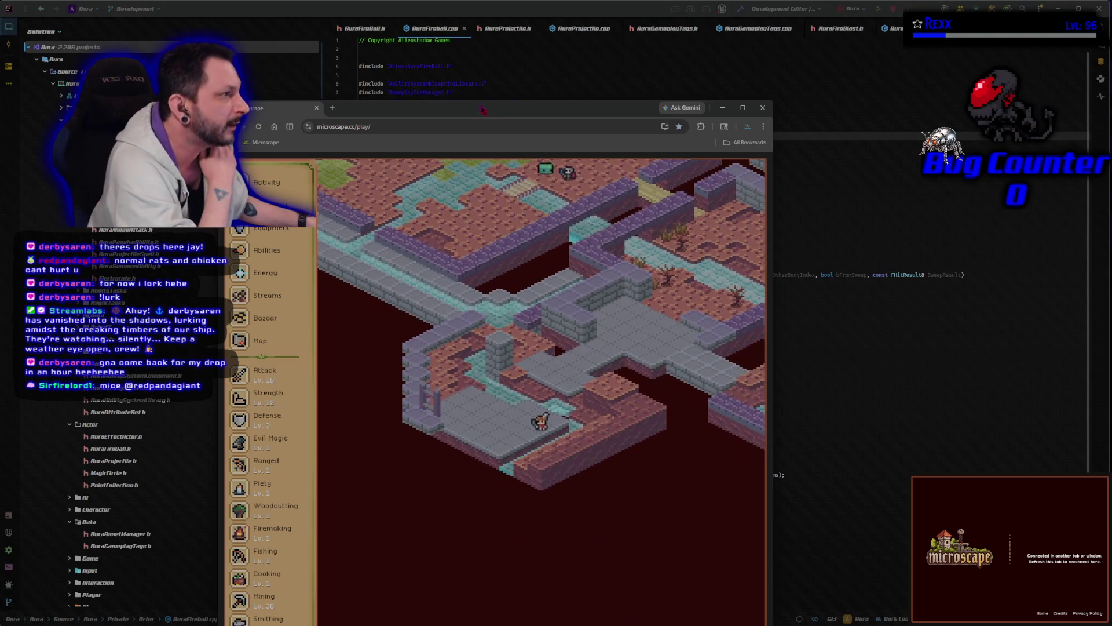
left_click(742, 108)
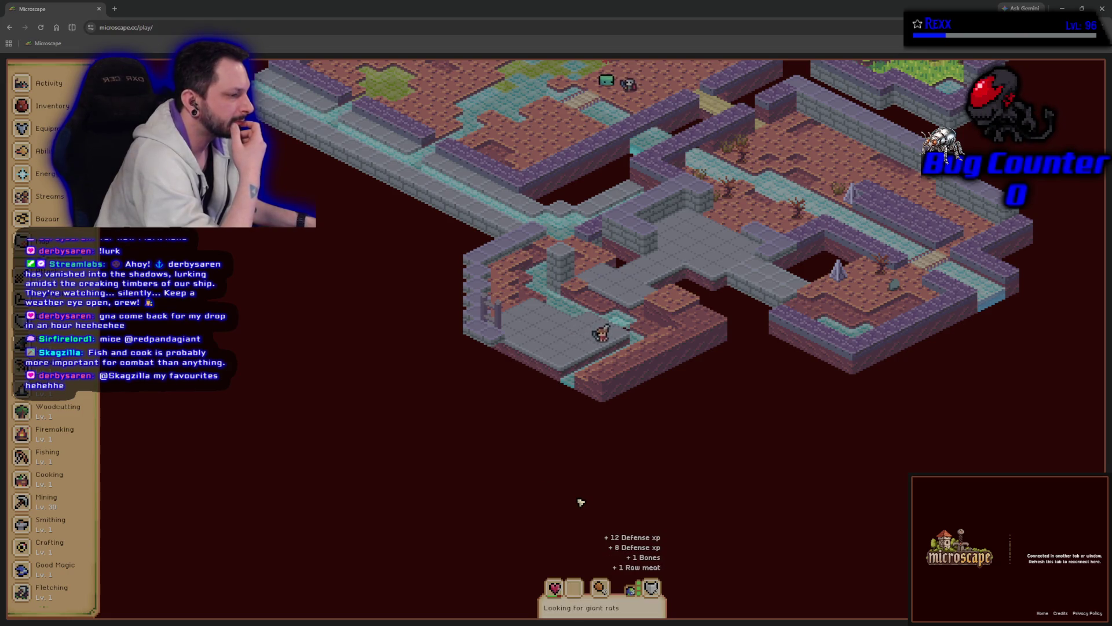
- Find the Manor Kitchen on the world map from an item-drop info panel and travel there
left_click(61, 287)
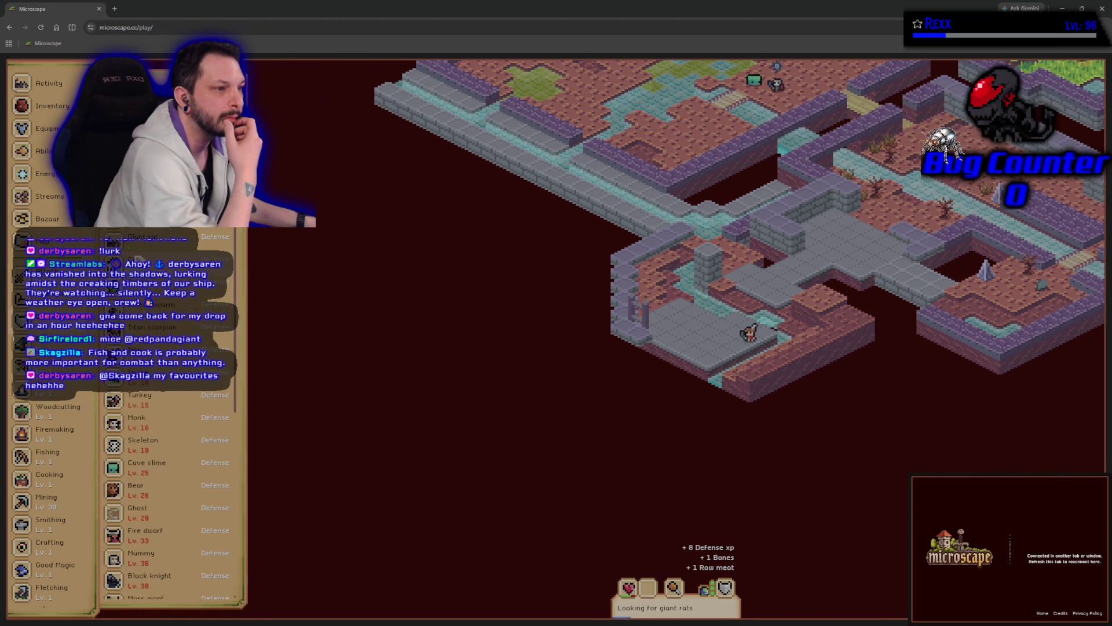
left_click(171, 302)
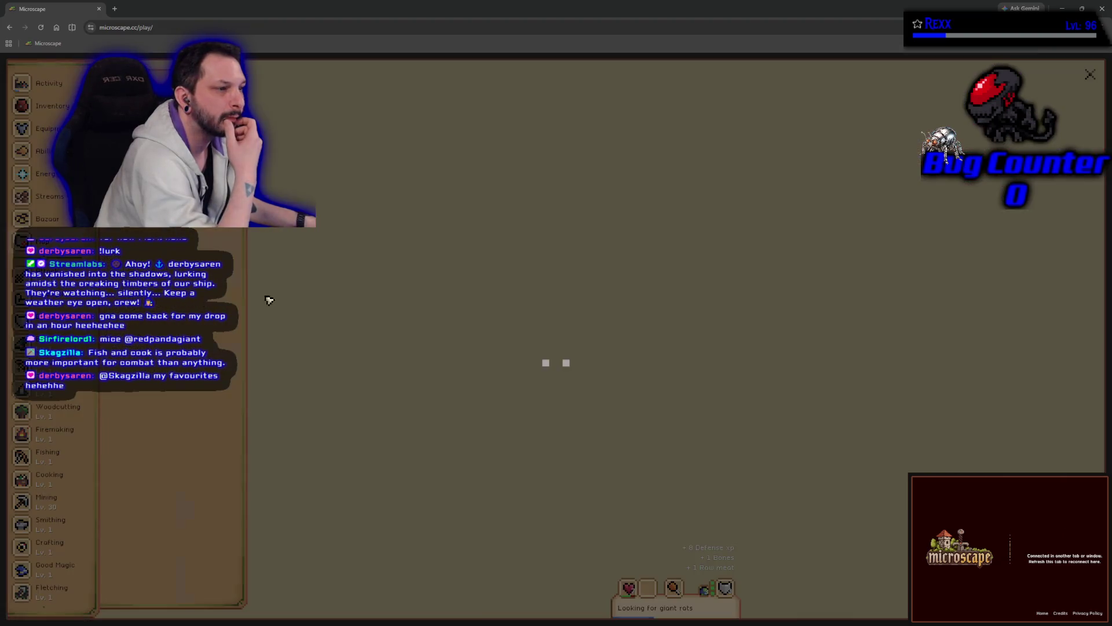
left_click(599, 315)
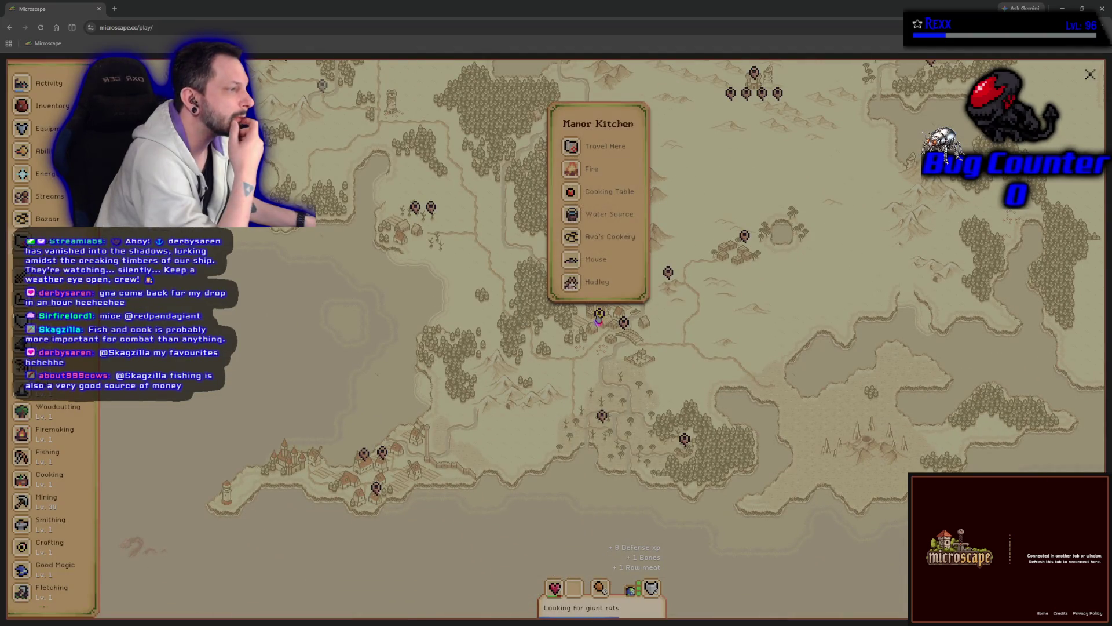
left_click(599, 149)
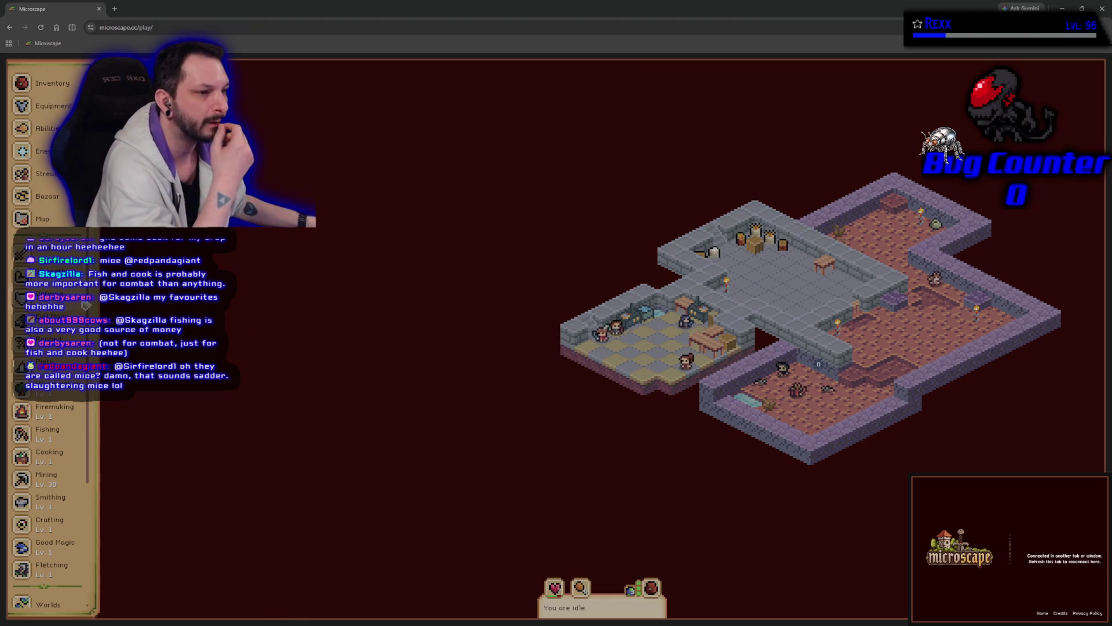
- Briefly check the Manor Kitchen enemy list, then return to AuraFireBall.cpp in Rider
left_click(23, 314)
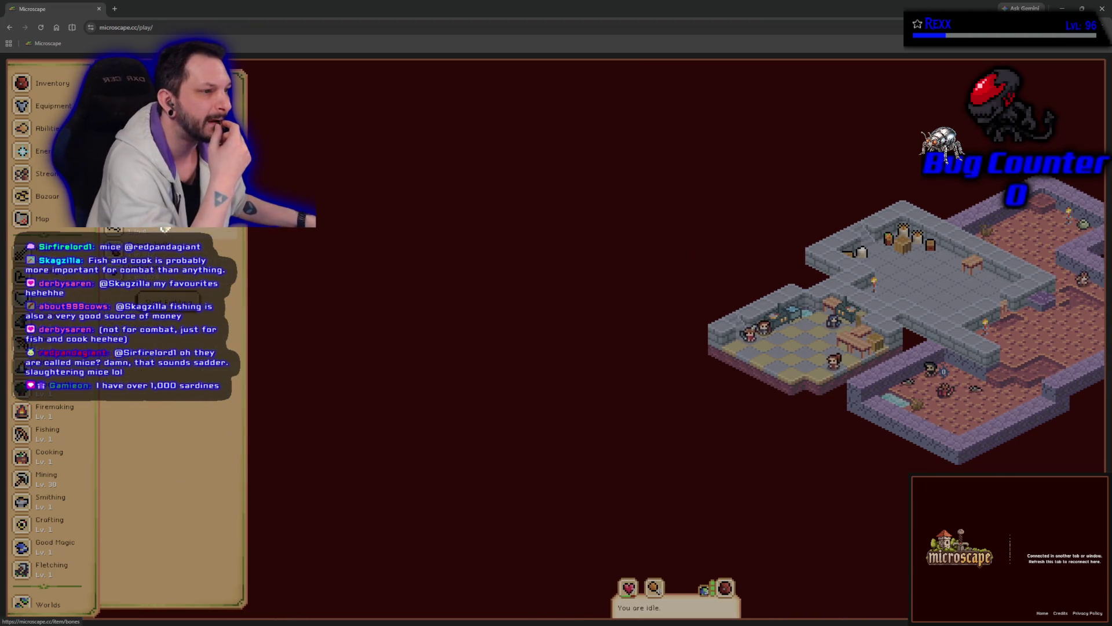
left_click(259, 365)
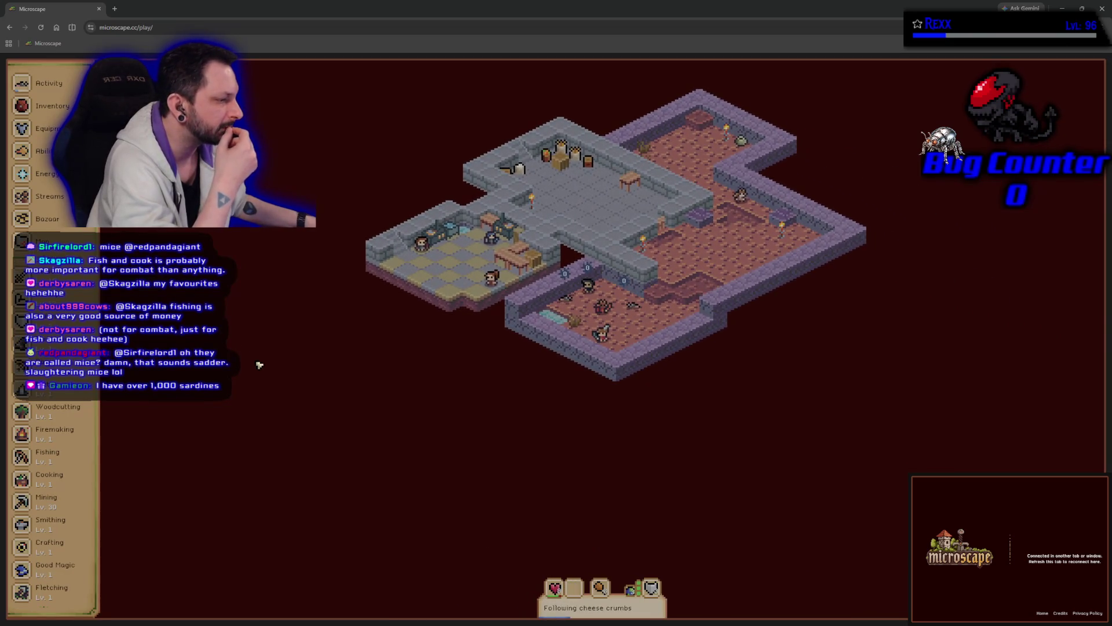
key("alt+Tab")
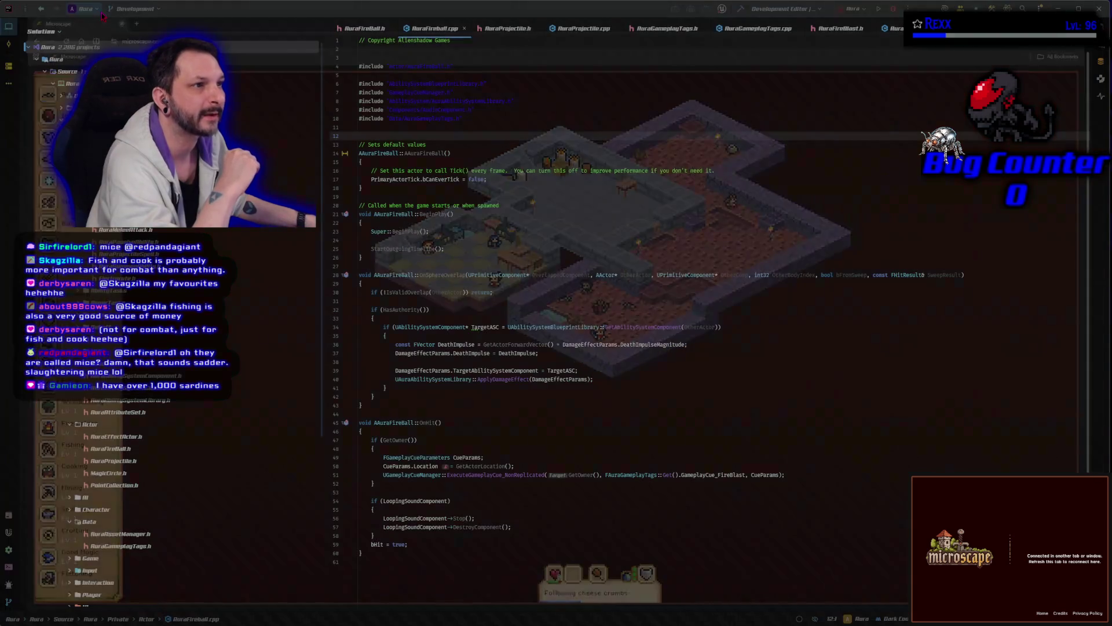
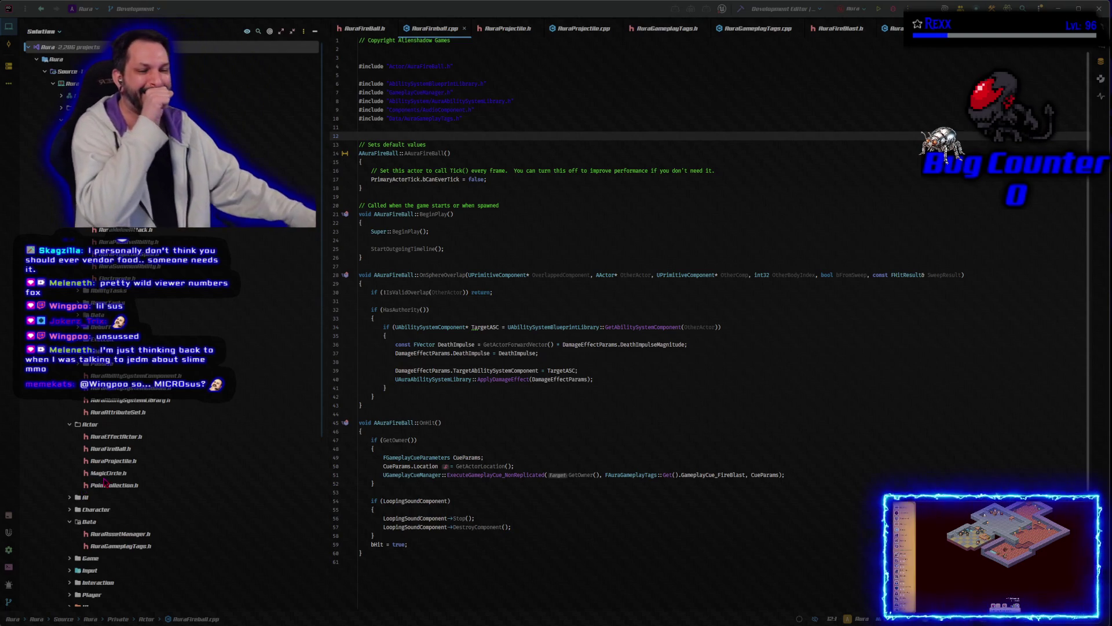
- Launch the Aura project from Rider with the debugger attached
left_click(434, 22)
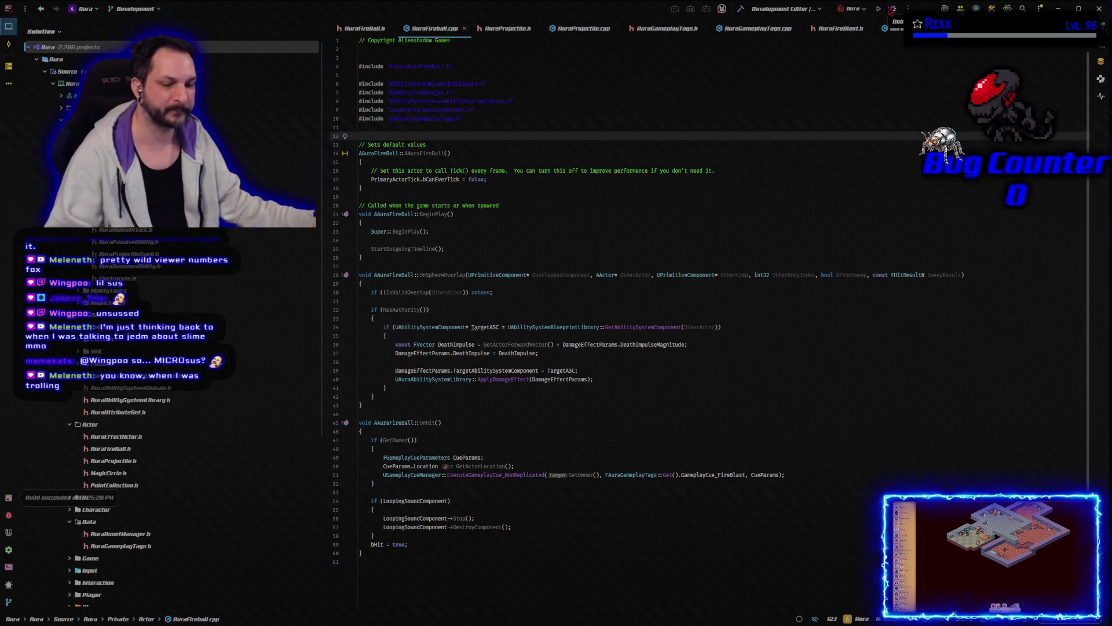
left_click(891, 9)
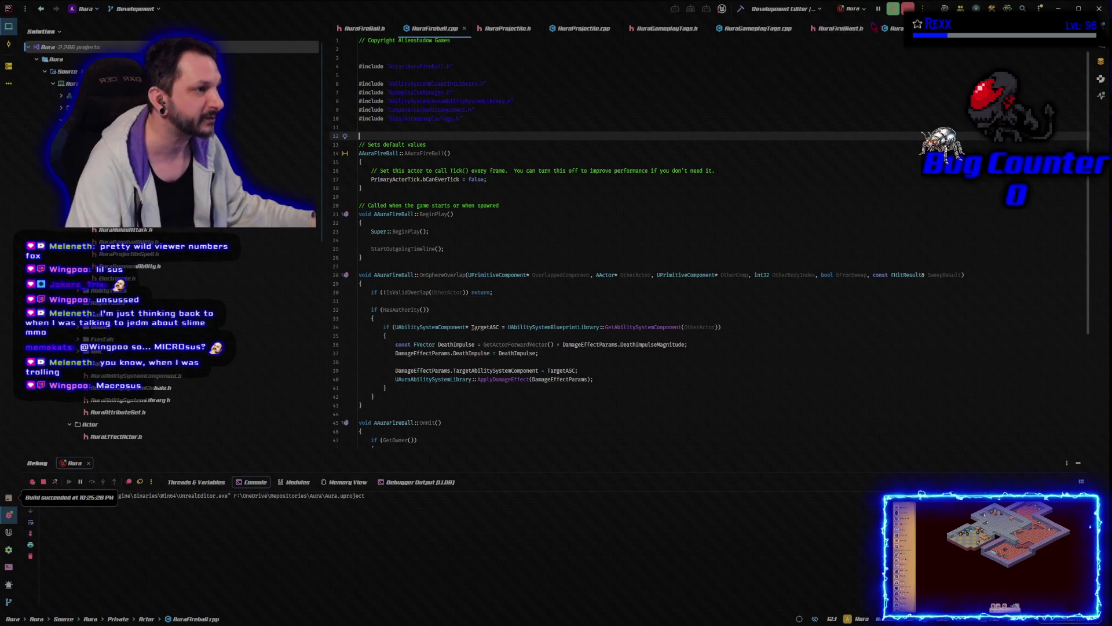
- Minimize the Aura Rider window so the Lithia world map image comes forward
left_click(1099, 9)
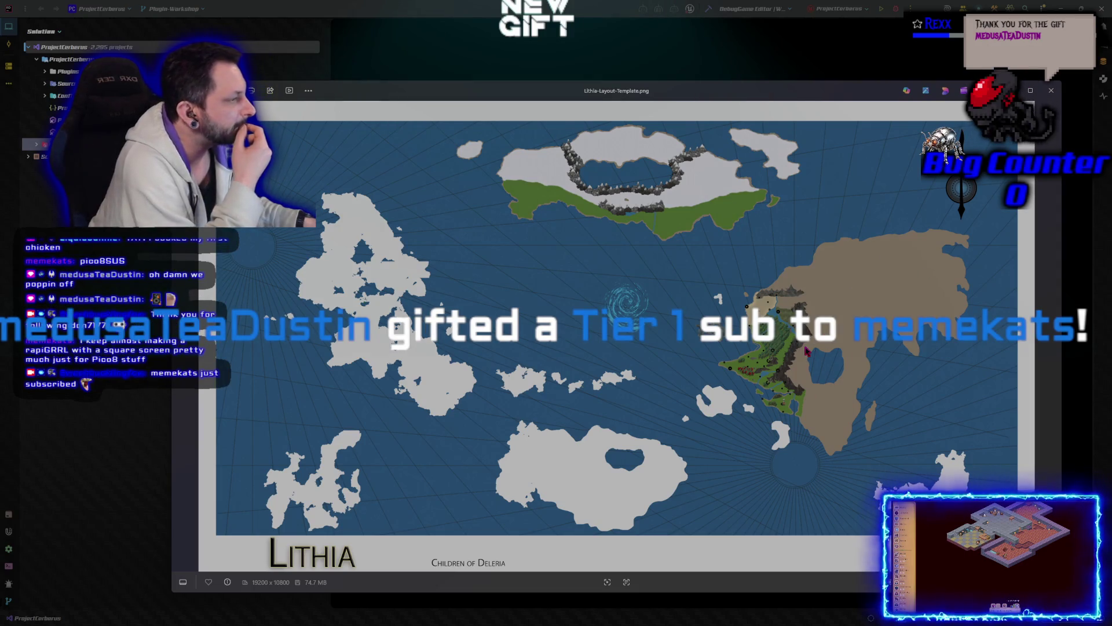
scroll(793, 359, "up", 2)
scroll(758, 376, "down", 2)
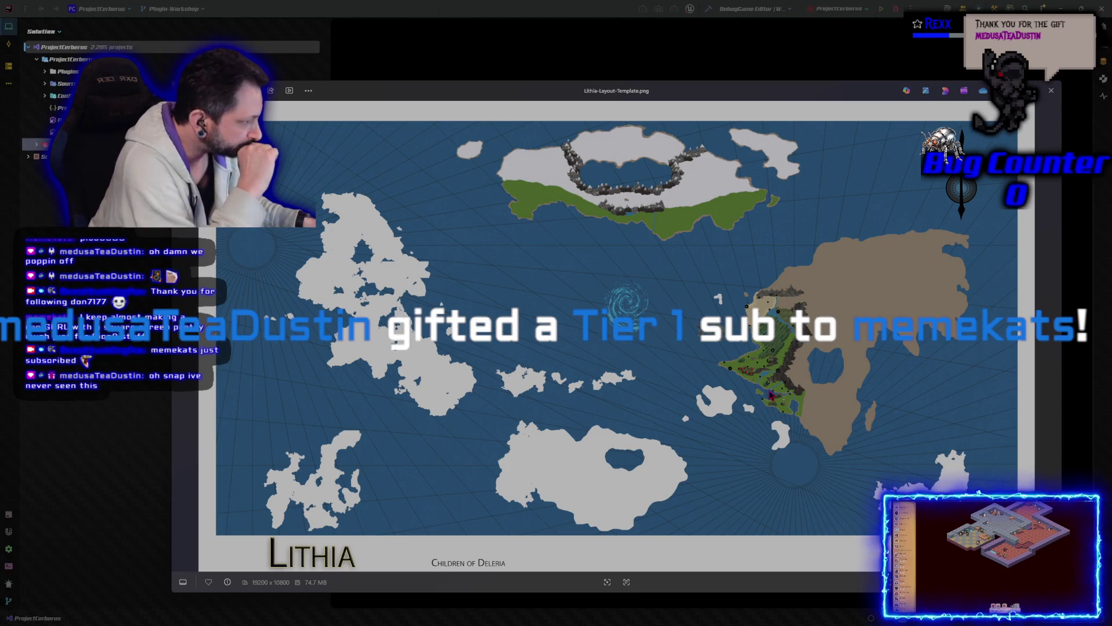
scroll(771, 395, "up", 5)
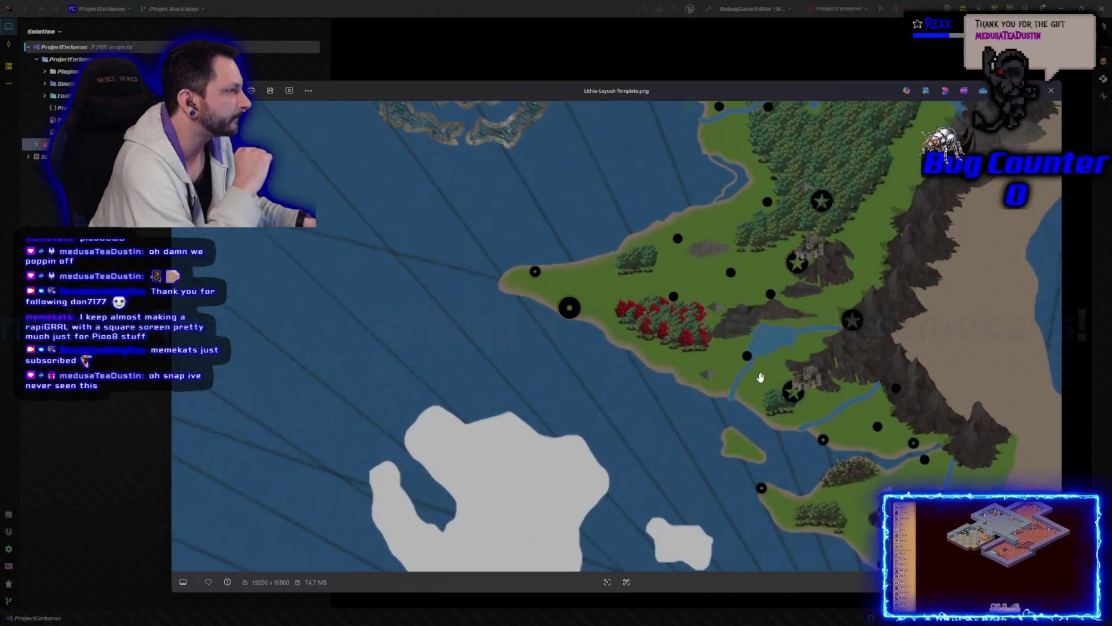
scroll(683, 367, "down", 6)
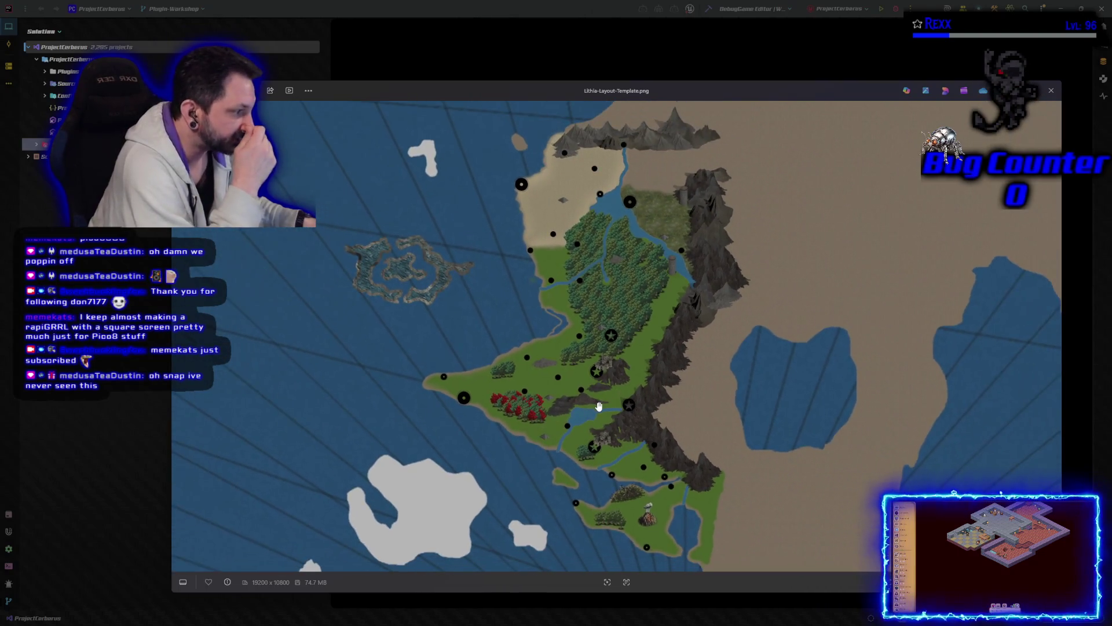
scroll(598, 428, "down", 2)
scroll(596, 457, "up", 2)
scroll(596, 457, "up", 3)
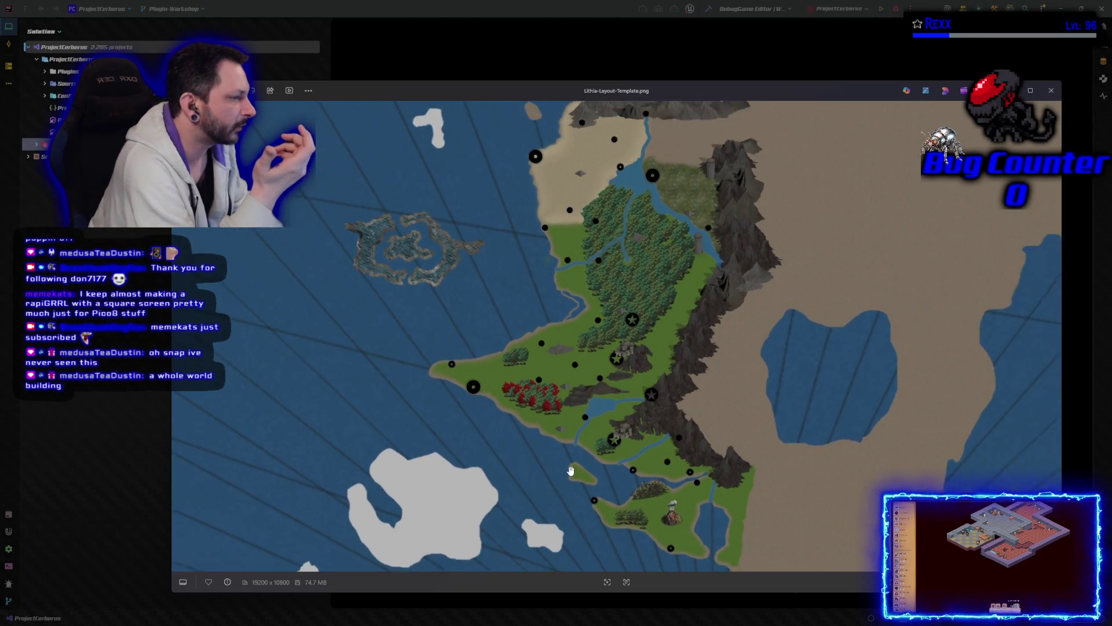
scroll(570, 470, "down", 1)
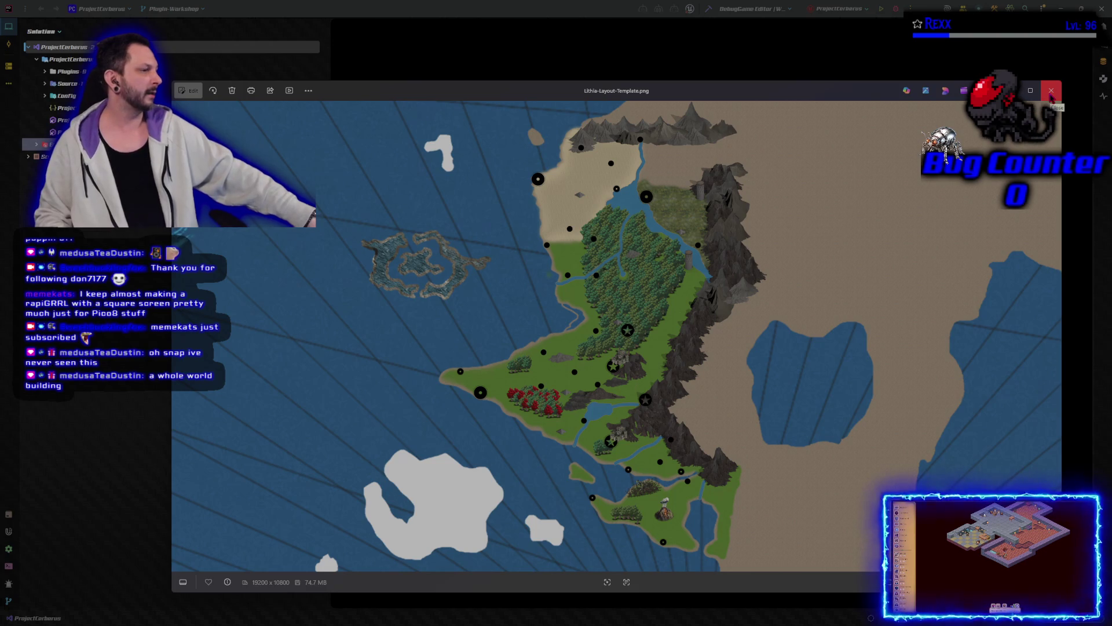
scroll(810, 271, "down", 3)
scroll(810, 272, "down", 5)
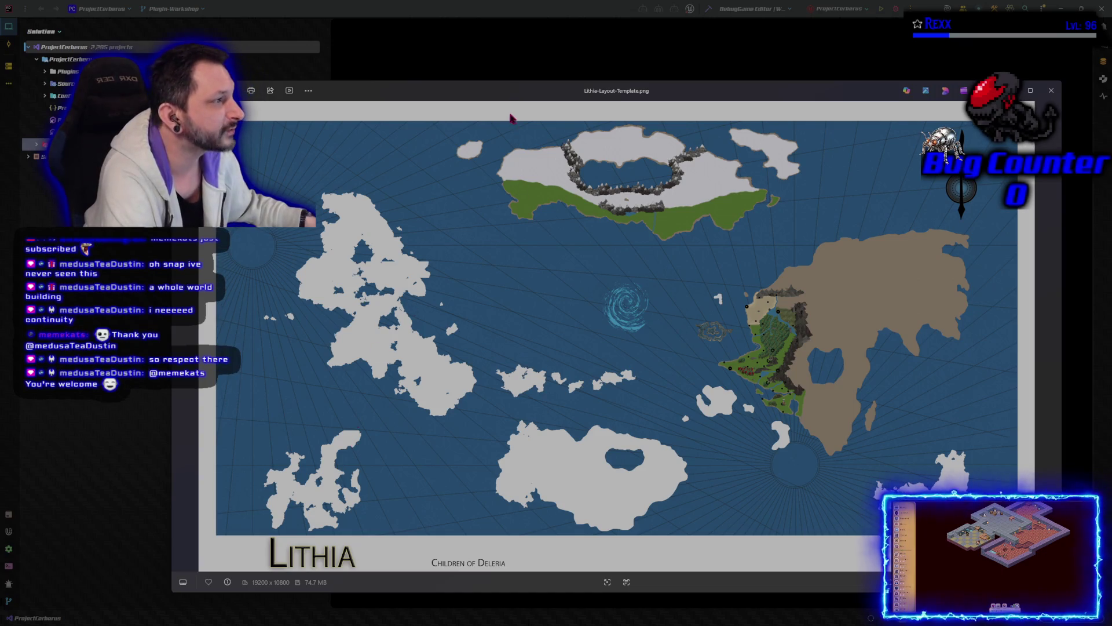
mouse_move(508, 104)
left_mouse_down()
mouse_move(464, 98)
mouse_move(474, 93)
left_mouse_up()
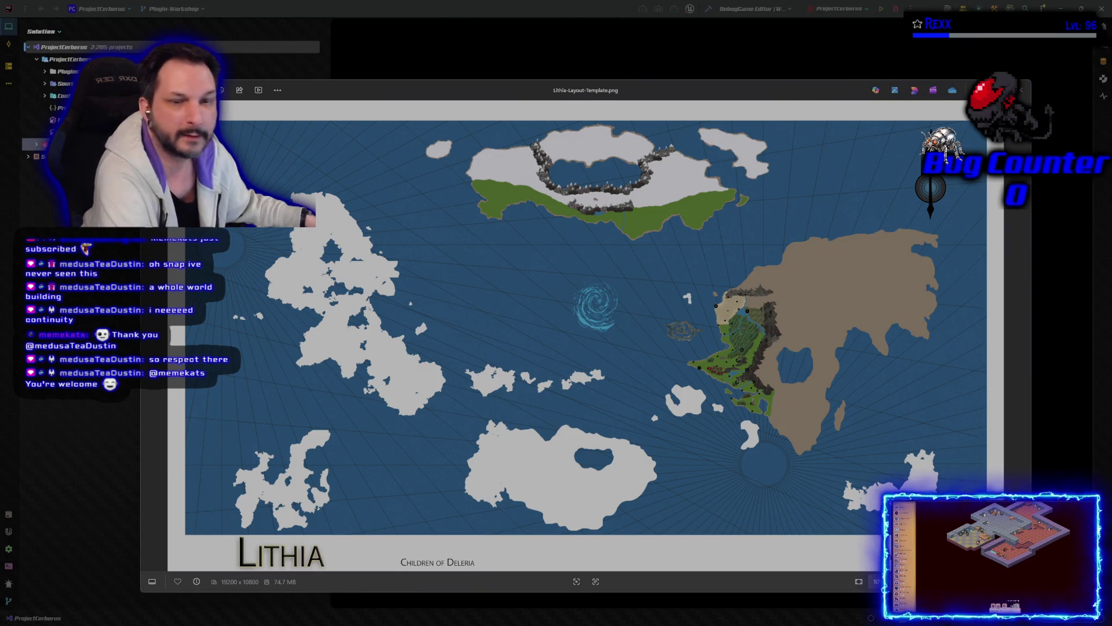
scroll(685, 366, "up", 5)
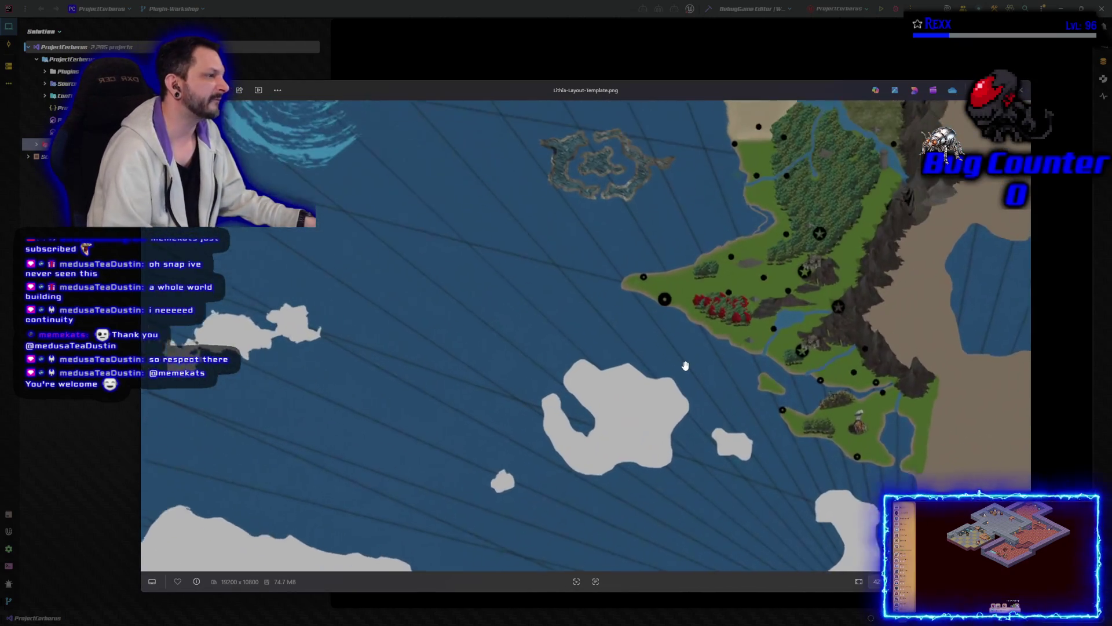
scroll(686, 366, "up", 4)
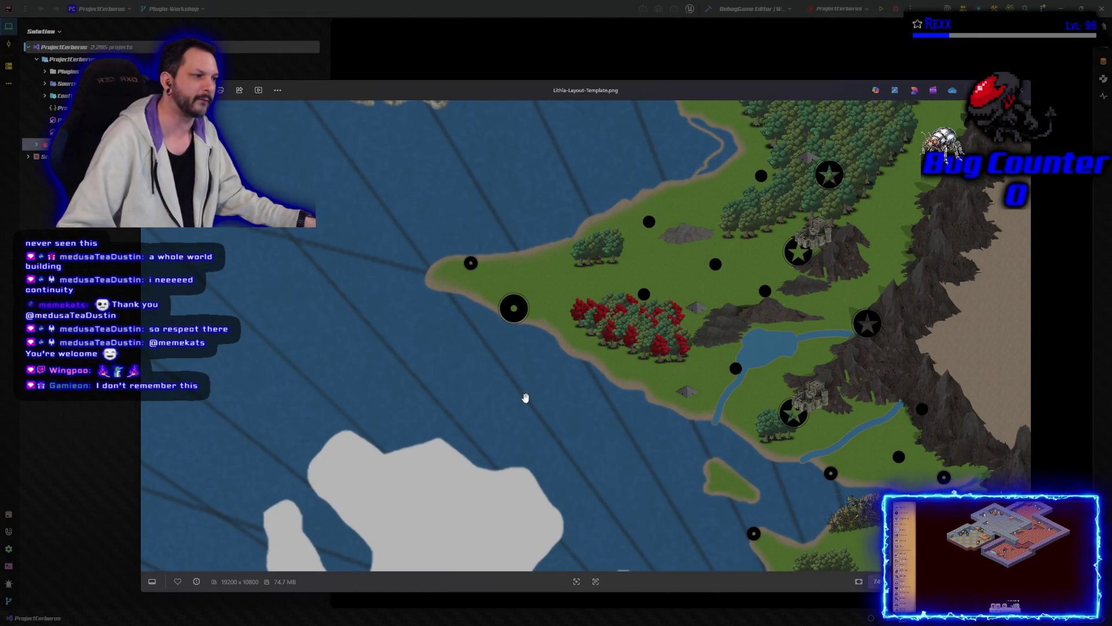
scroll(526, 398, "up", 2)
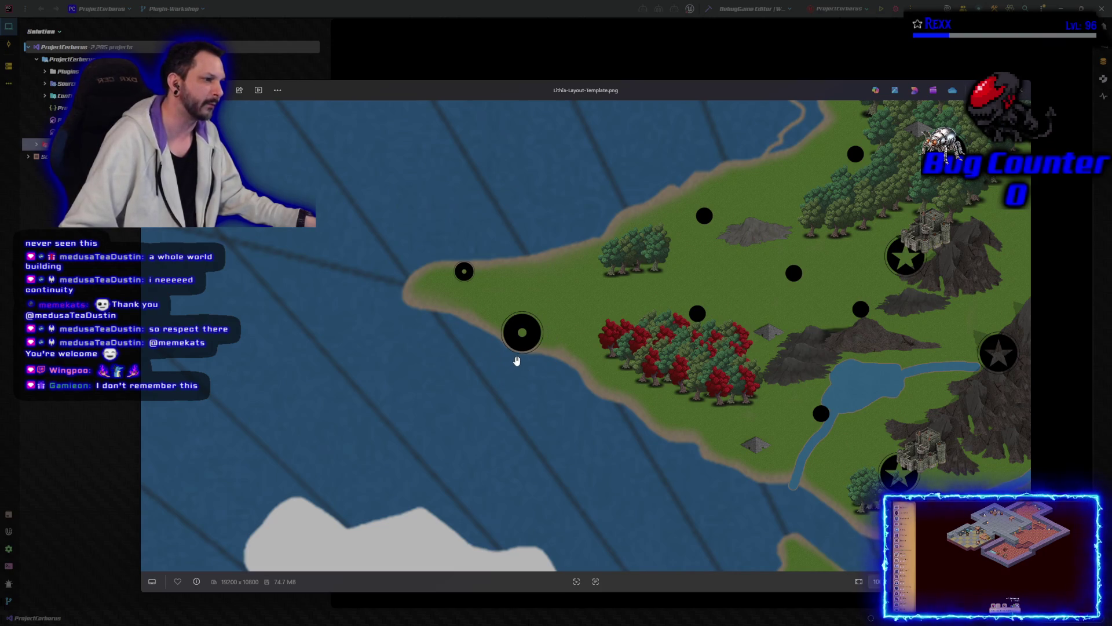
scroll(516, 360, "down", 10)
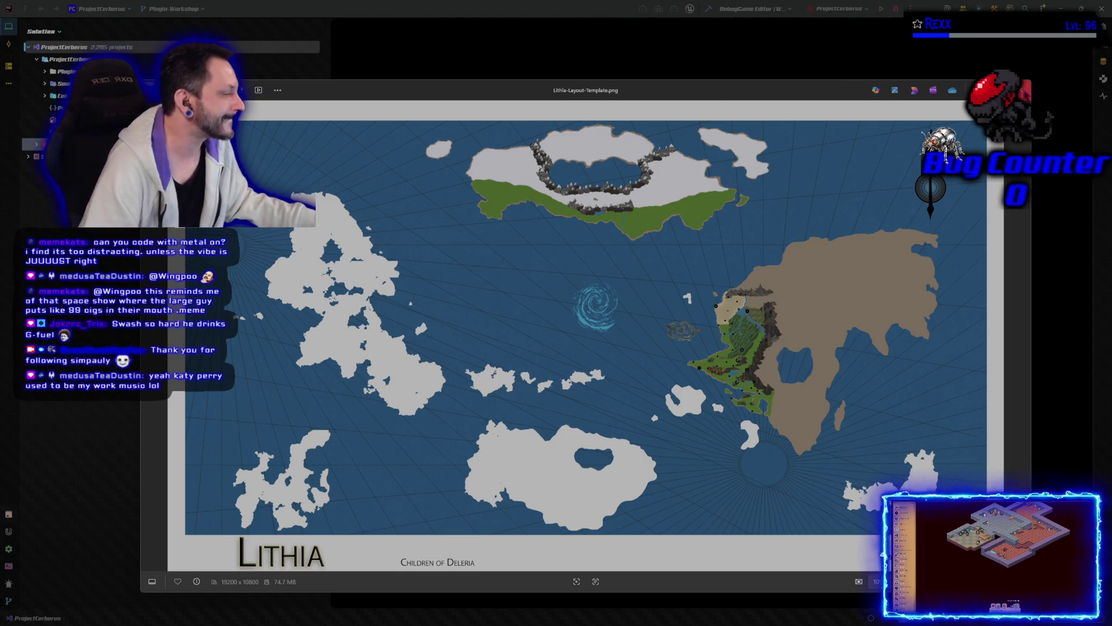
- Close the Lithia-Layout-Template.png map in Photos with Escape
key("Escape")
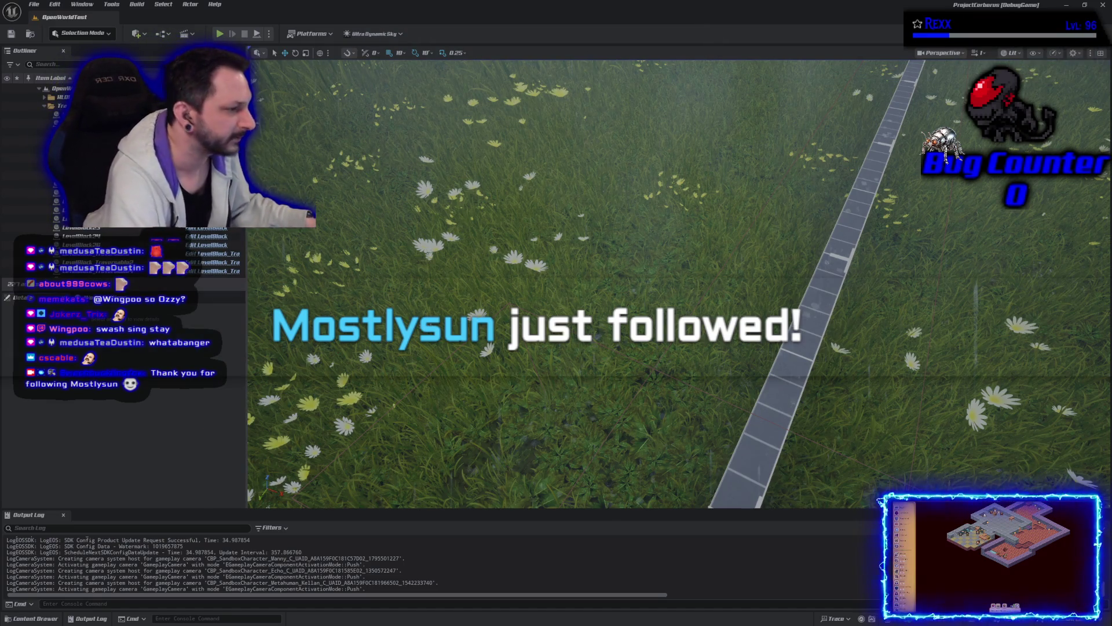
- Stop the current play session and restart Play In Editor with Alt+P
key("Escape")
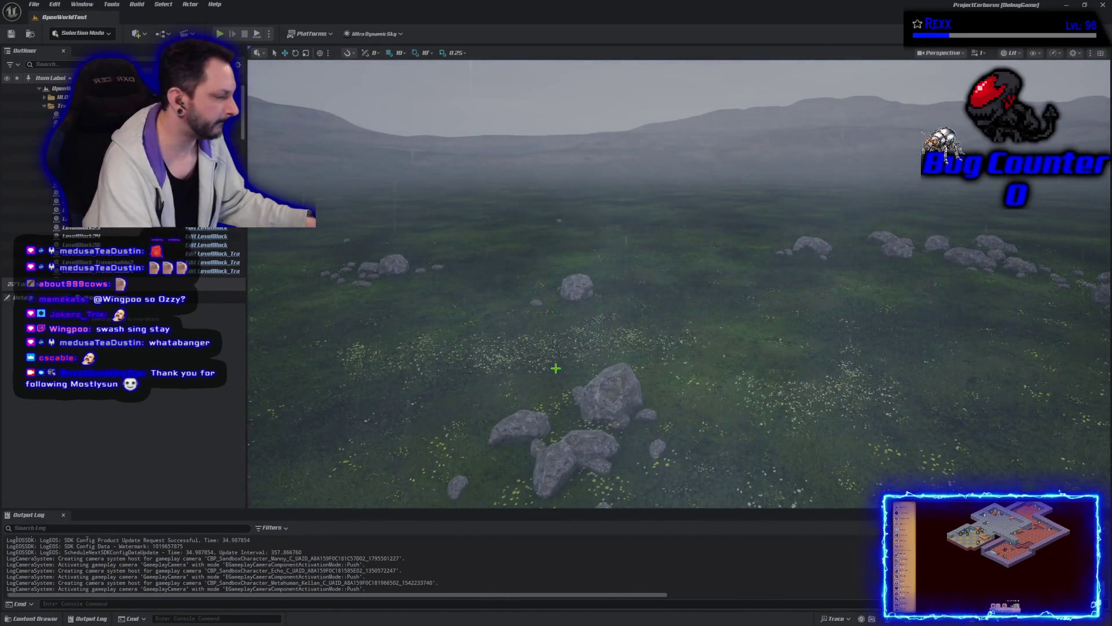
key("alt+p")
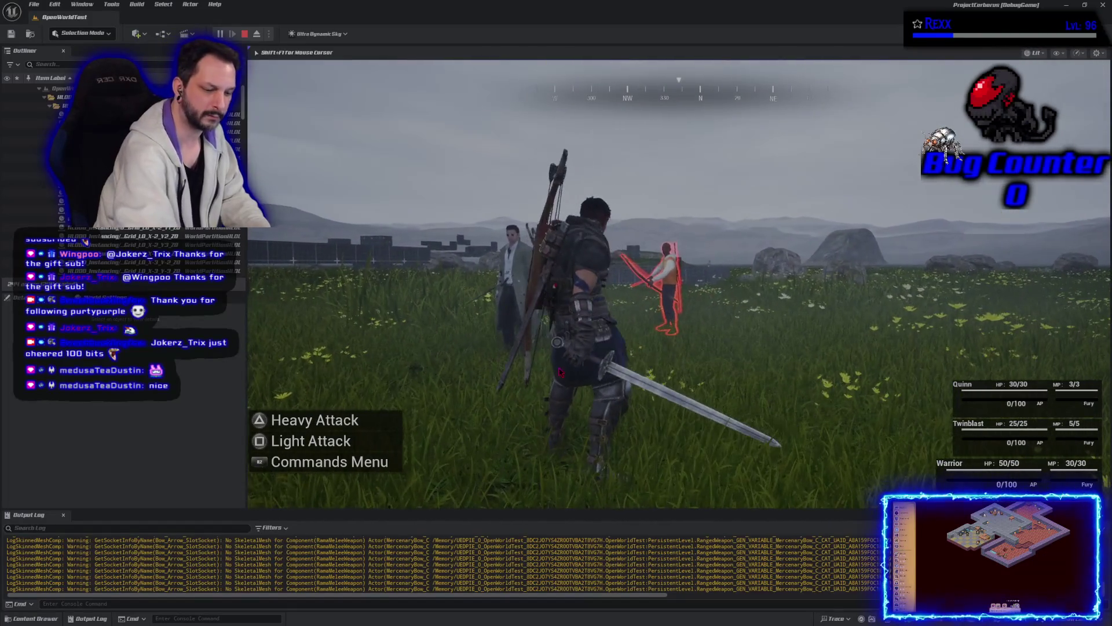
- End the running play test and immediately start a fresh one
key("Escape")
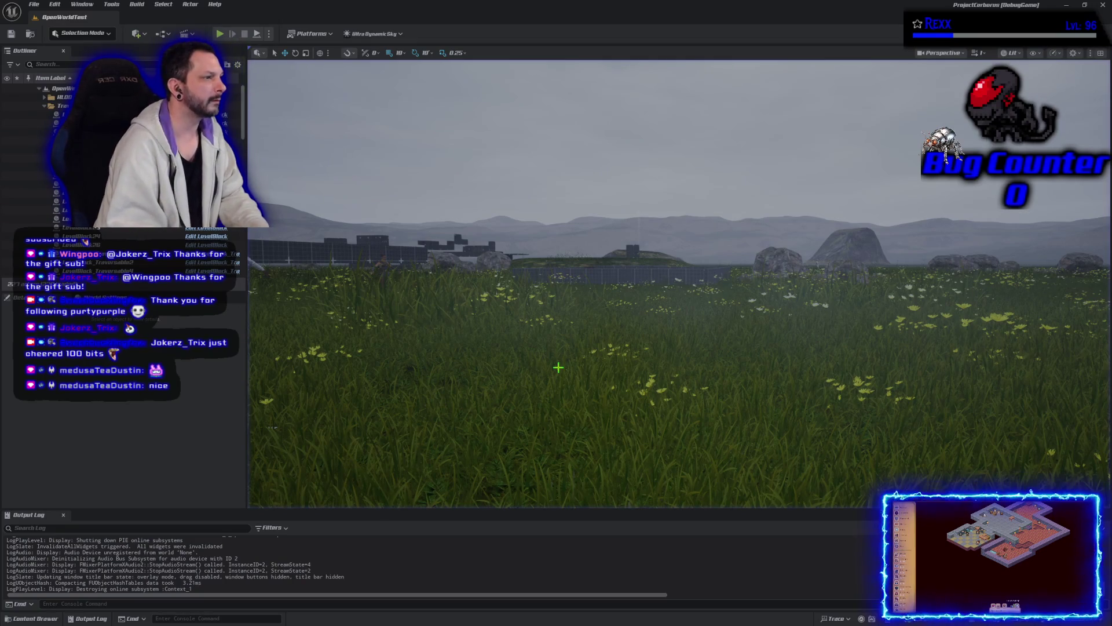
key("alt+p")
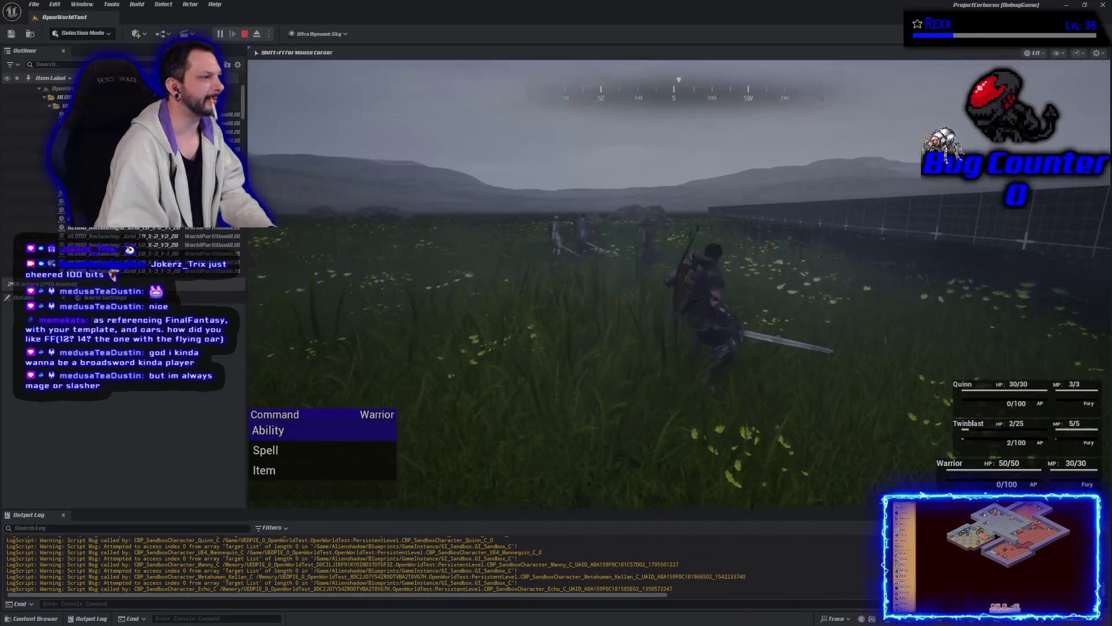
- Cast Fireball from the Warrior's spell list at the Tyrone enemy
key("Down")
key("Down")
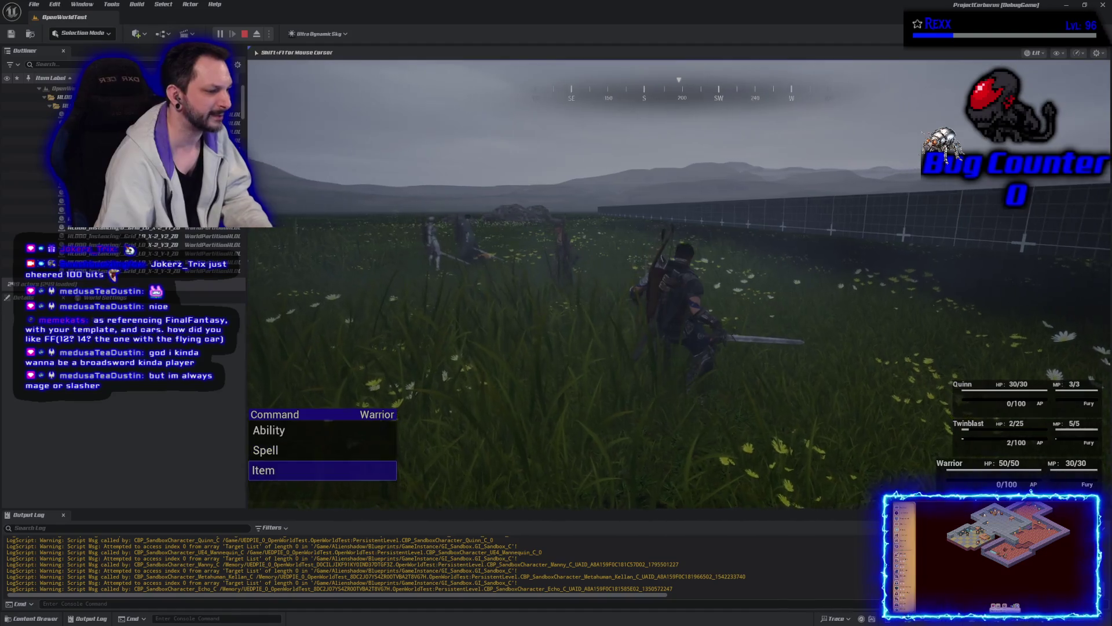
key("Up")
key("Return")
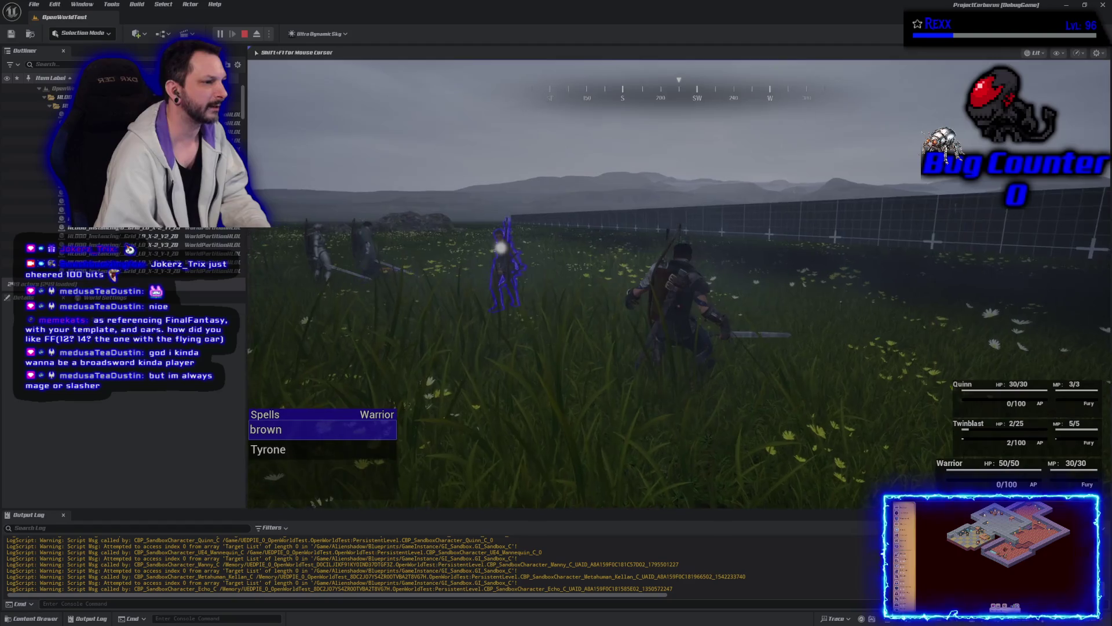
key("Return")
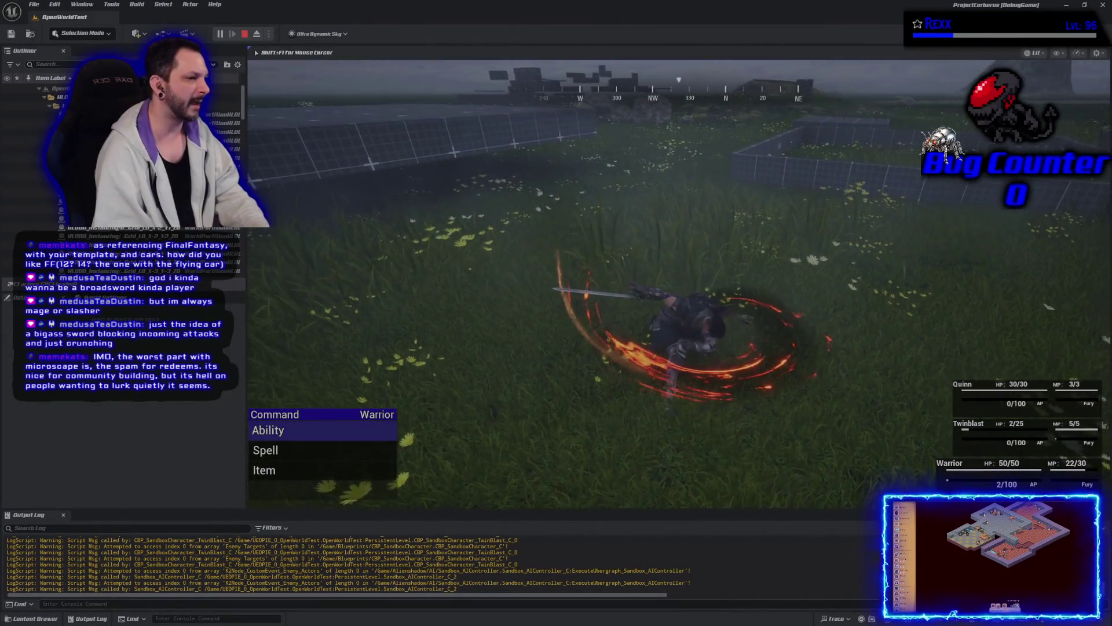
- Have the Warrior use the Rock Hard ability on himself
key("Return")
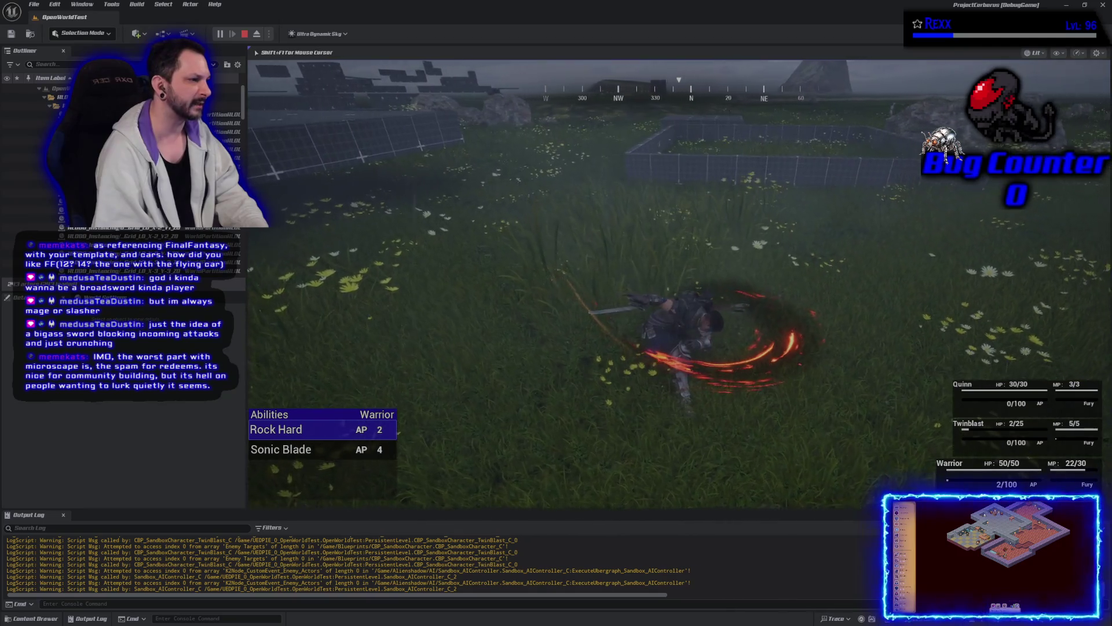
key("Return")
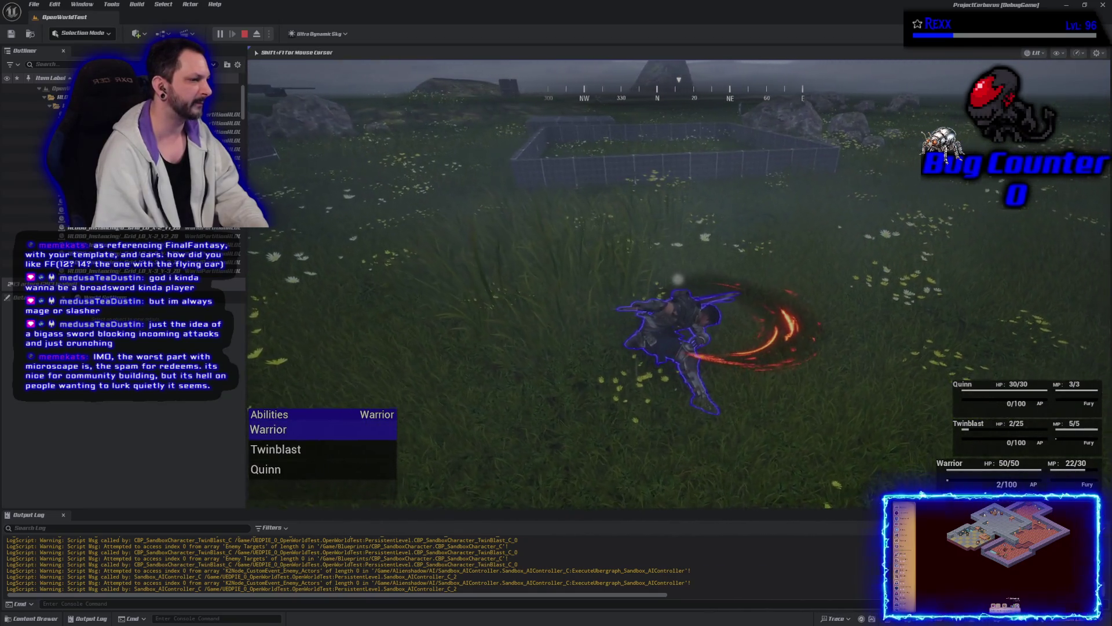
key("Return")
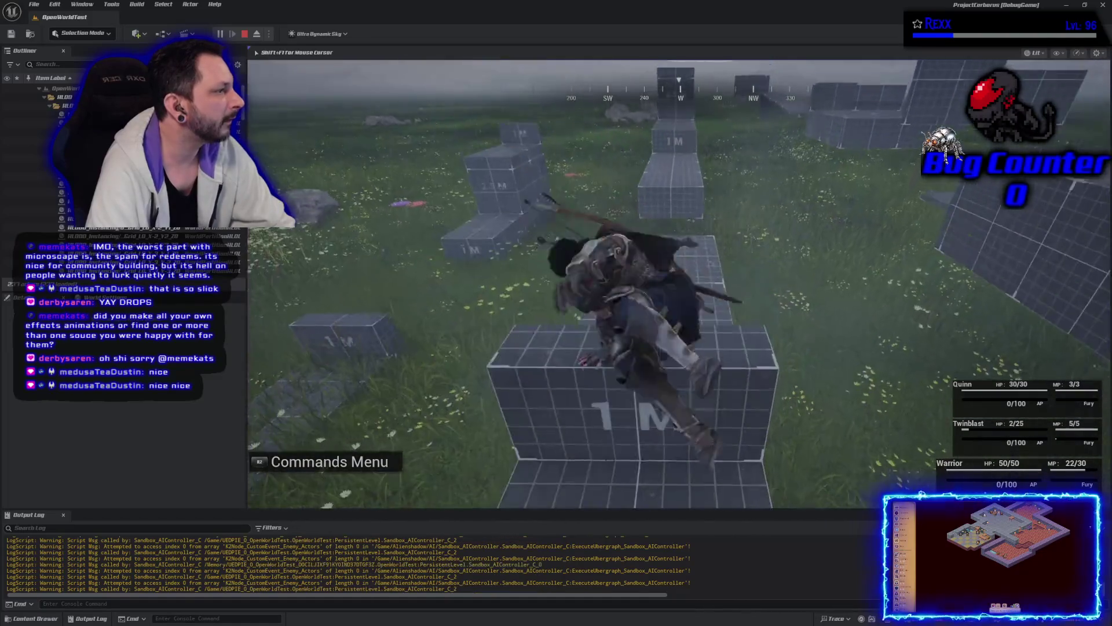
- Run the warrior up the 2.5 M block and off the walkway, then stop the play test
key("w")
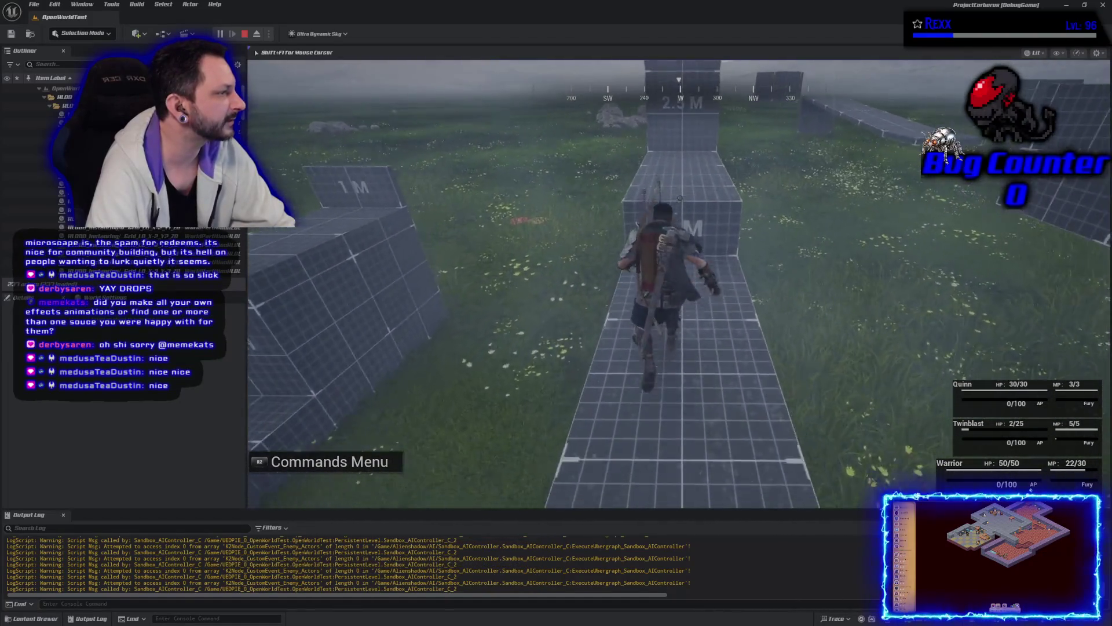
key("w")
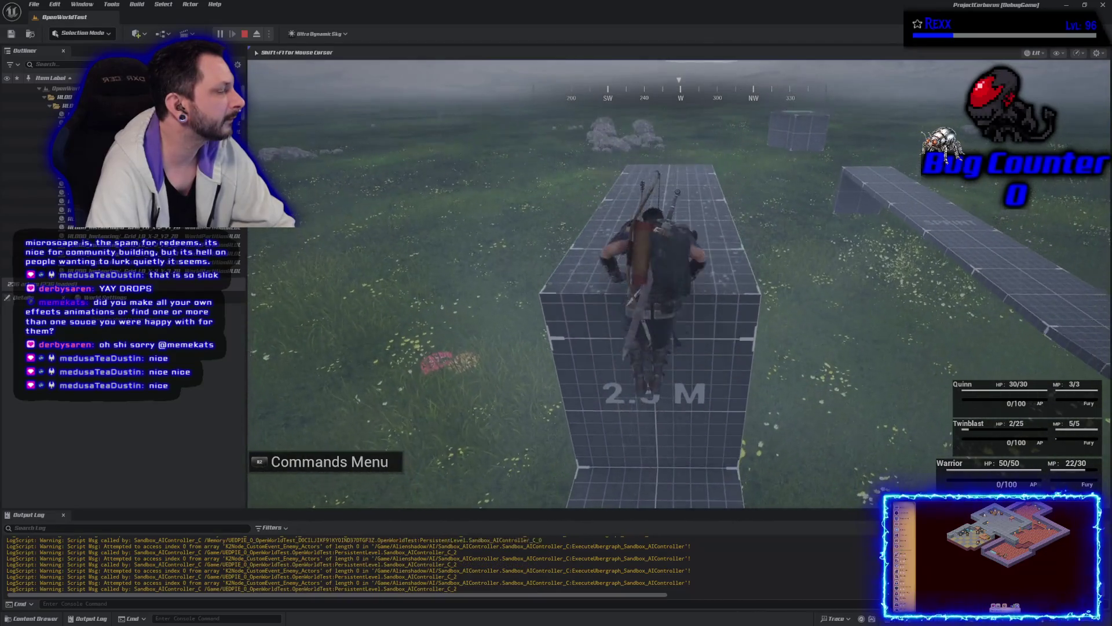
key("w")
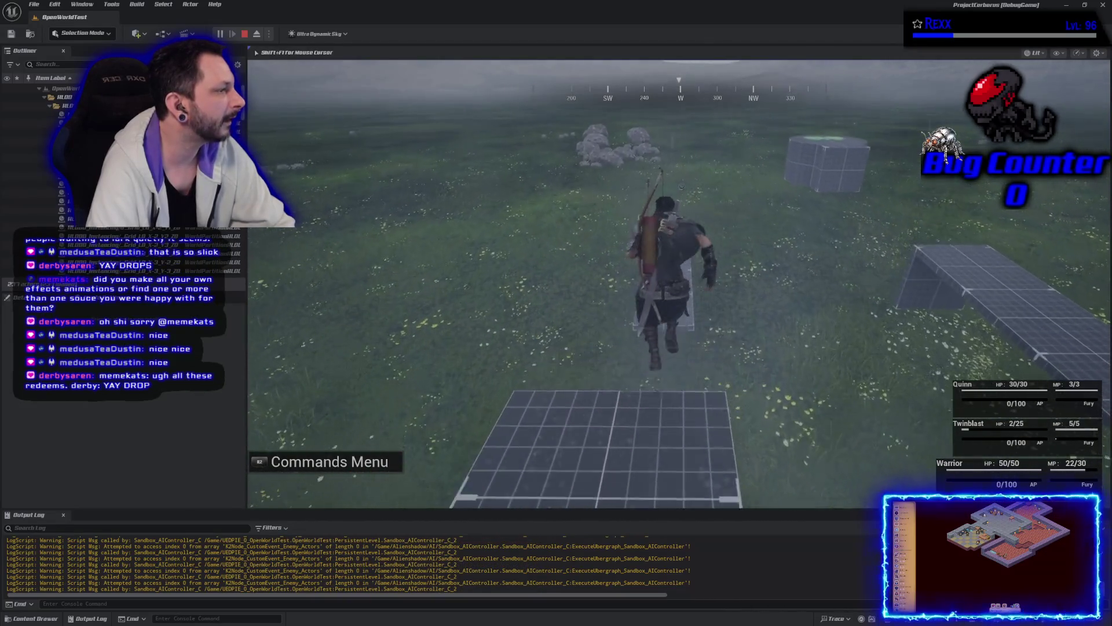
key("s")
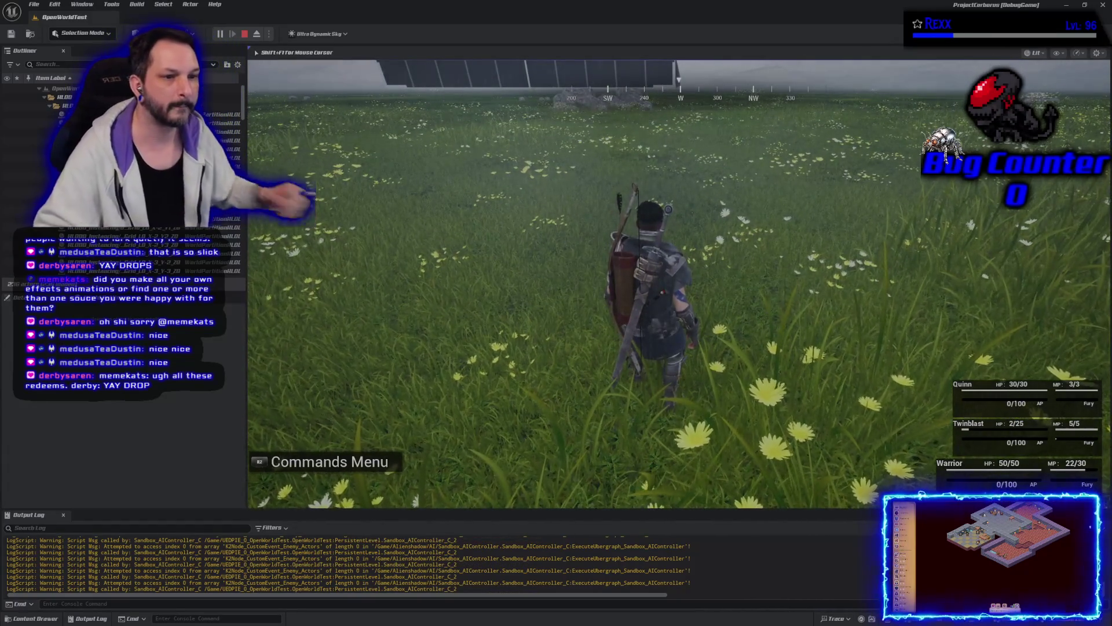
key("Escape")
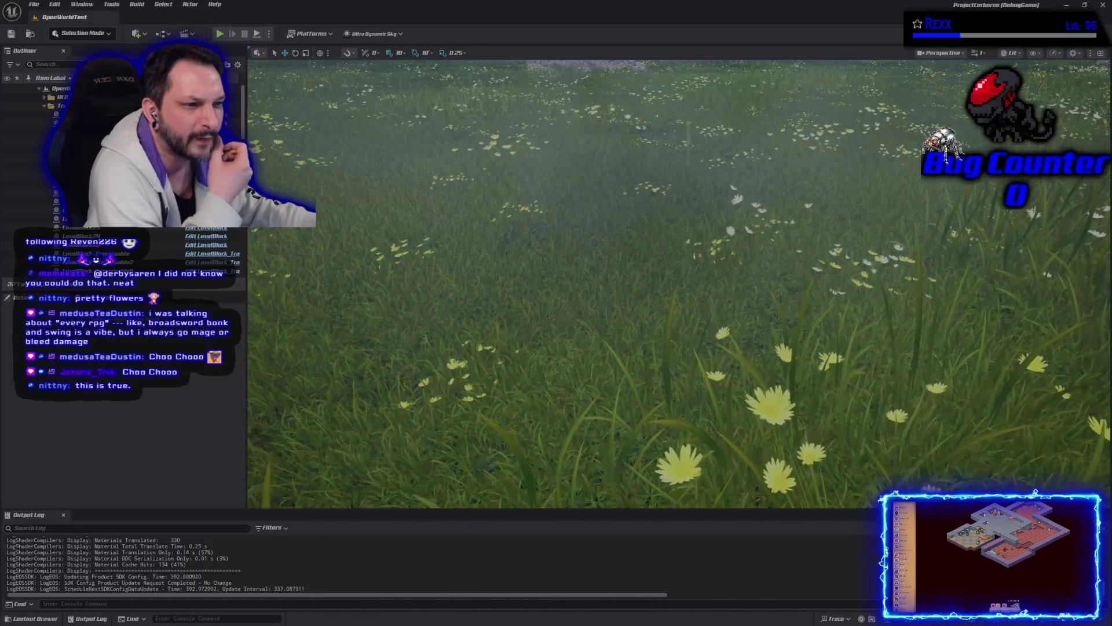
mouse_move(678, 348)
left_mouse_down()
mouse_move(678, 261)
mouse_move(678, 360)
mouse_move(648, 359)
mouse_move(498, 275)
left_mouse_up()
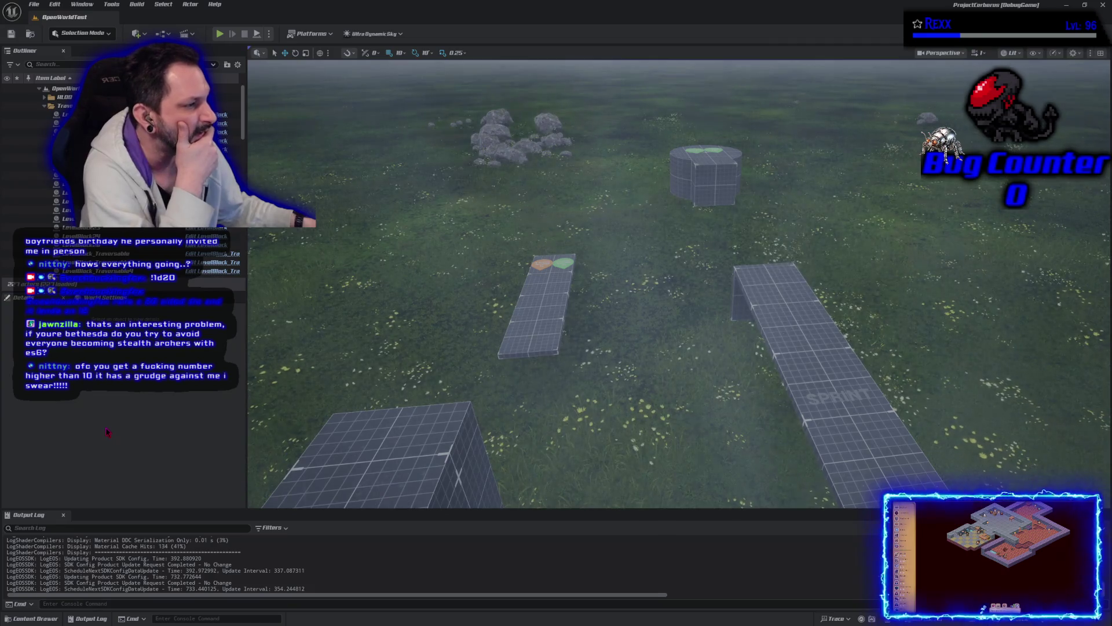
- Pull the camera back and tilt it up toward the distant hills
mouse_move(556, 347)
left_mouse_down()
mouse_move(556, 405)
mouse_move(556, 301)
mouse_move(556, 324)
mouse_move(463, 324)
mouse_move(464, 278)
mouse_move(412, 436)
left_mouse_up()
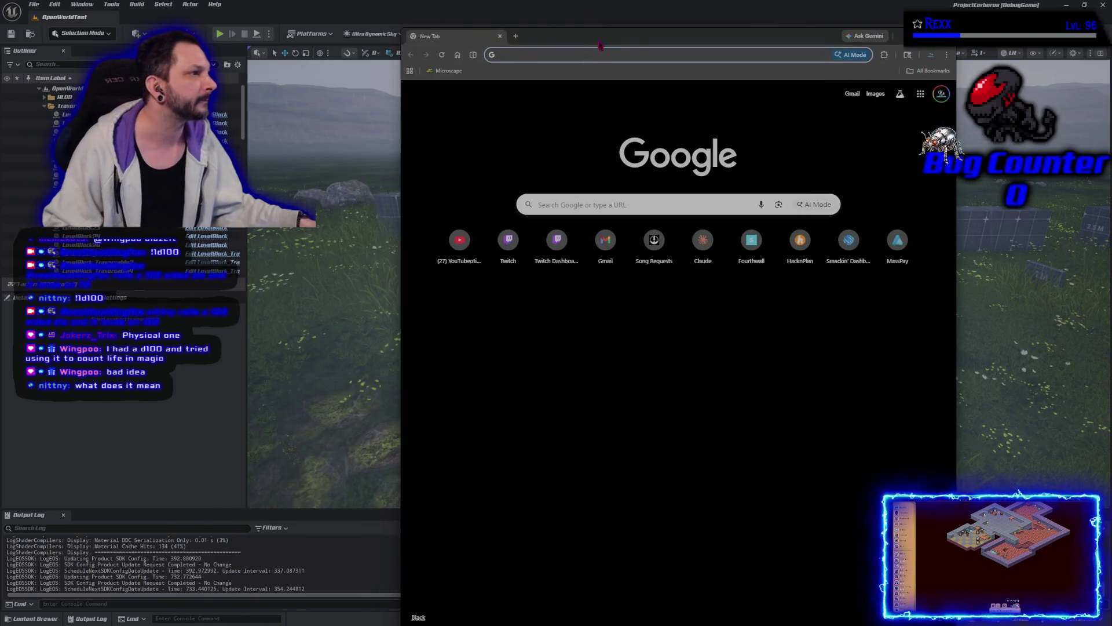
- Maximize Chrome and search Google for 'd10 and d percentile'
double_click(597, 38)
left_click(524, 174)
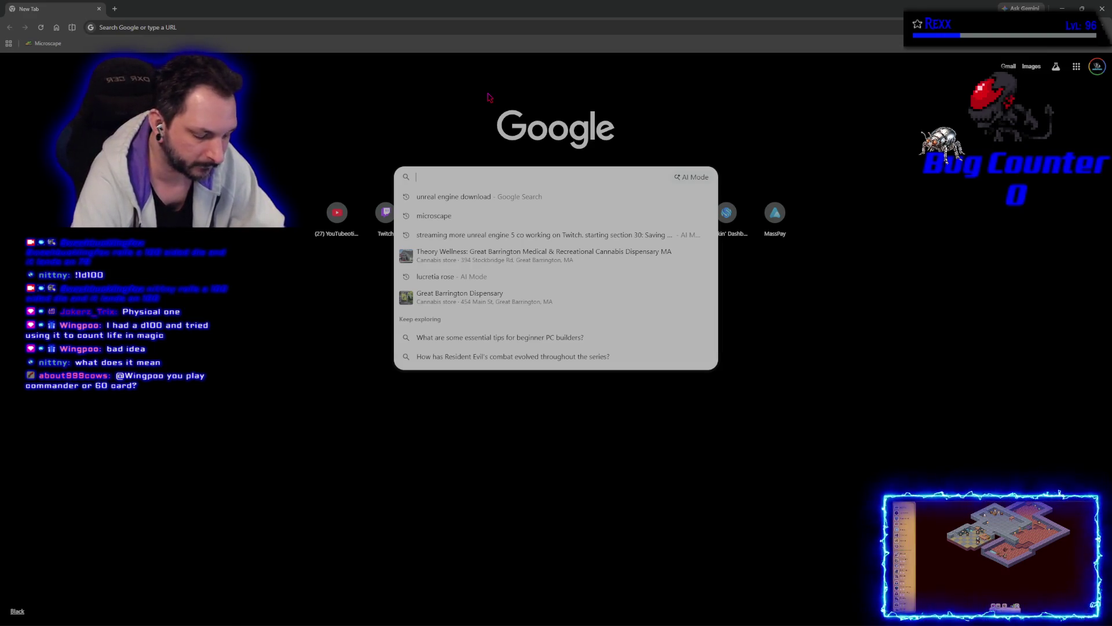
type("d")
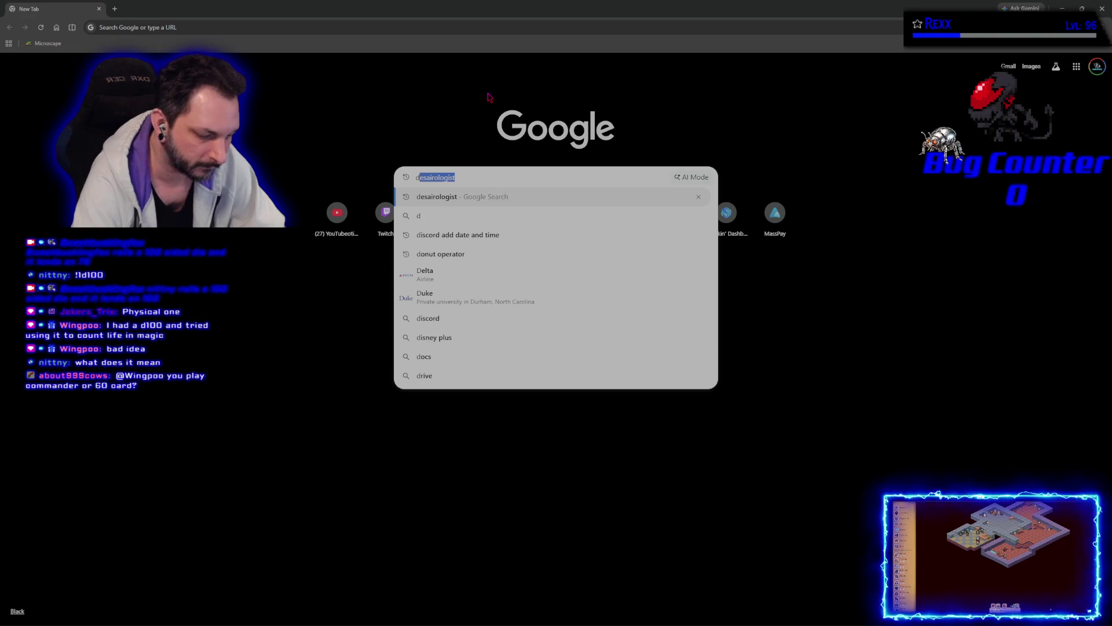
type("10 and d percentile")
key("Return")
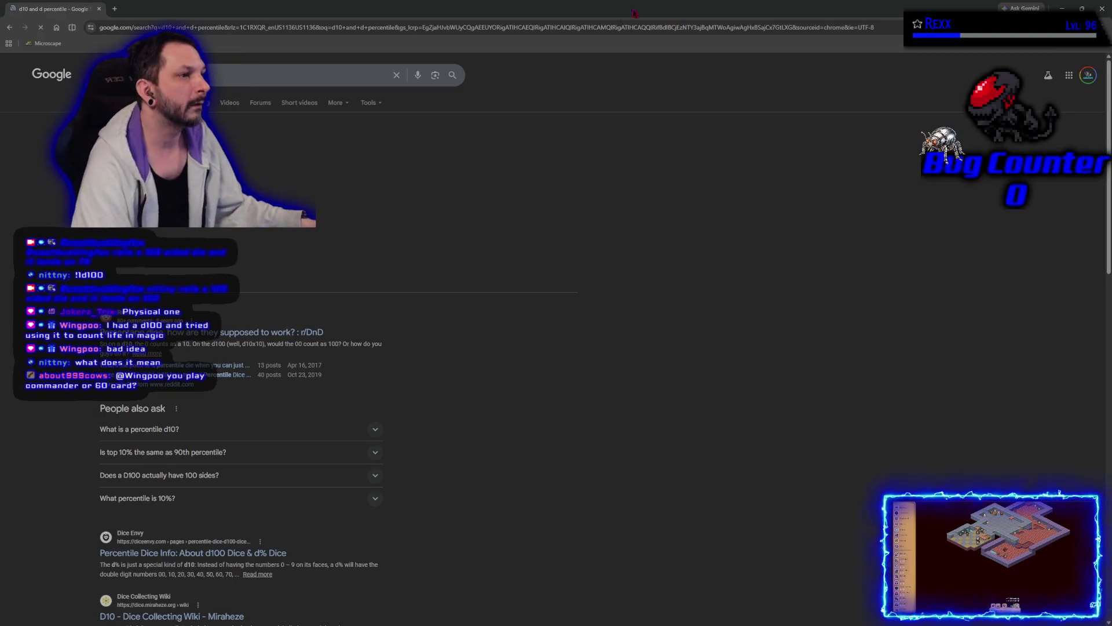
- Preview percentile dice image results up to a metal d100 pair, then return to Unreal
left_click(173, 102)
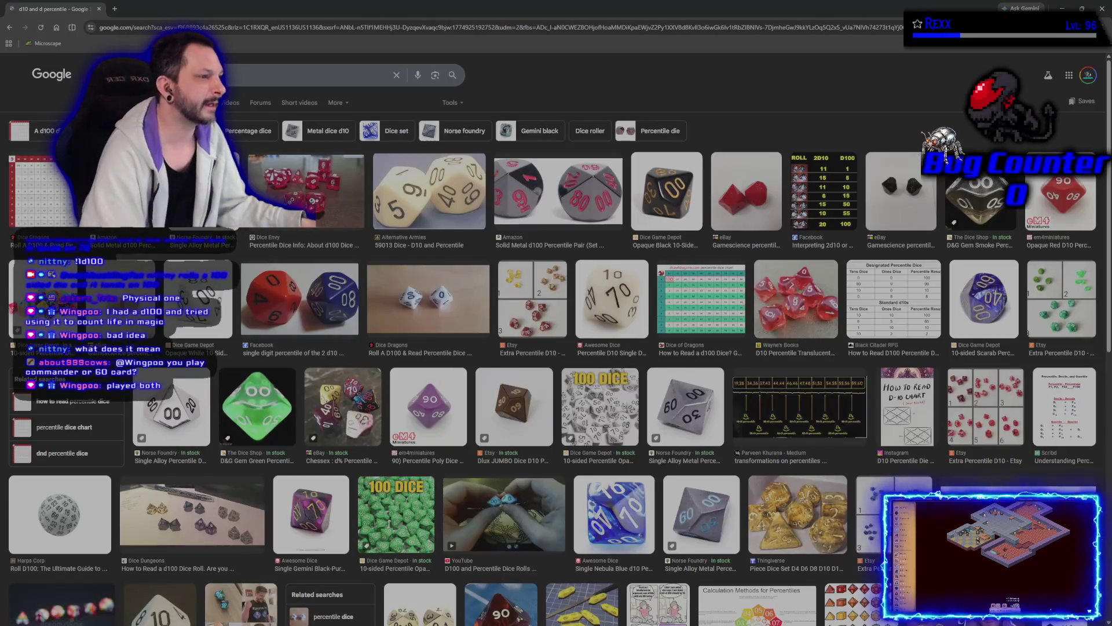
left_click(200, 194)
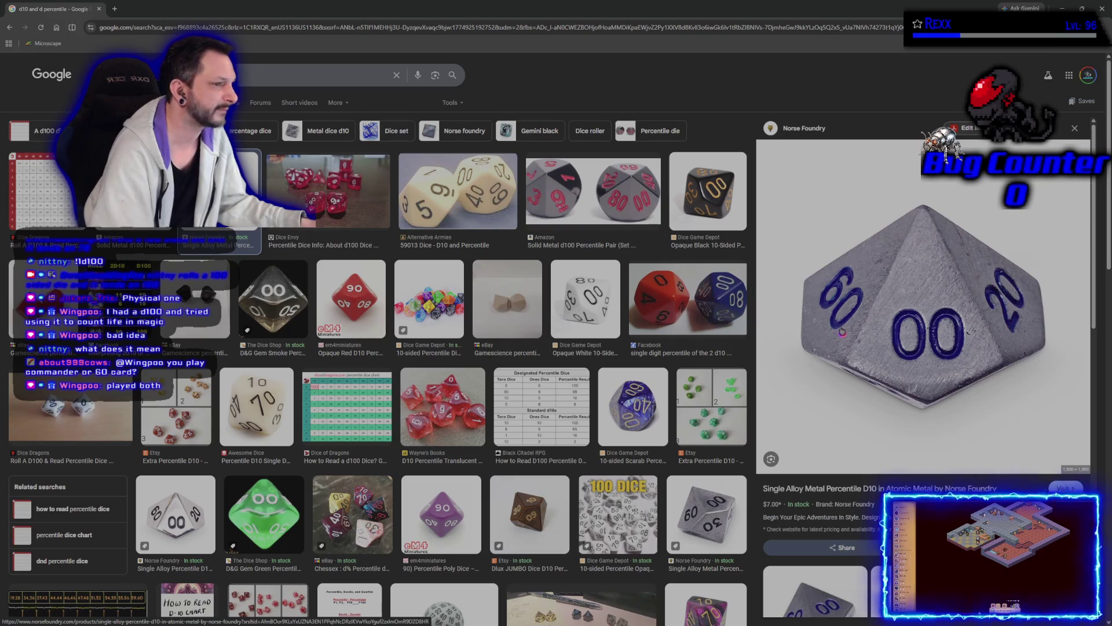
key("Left")
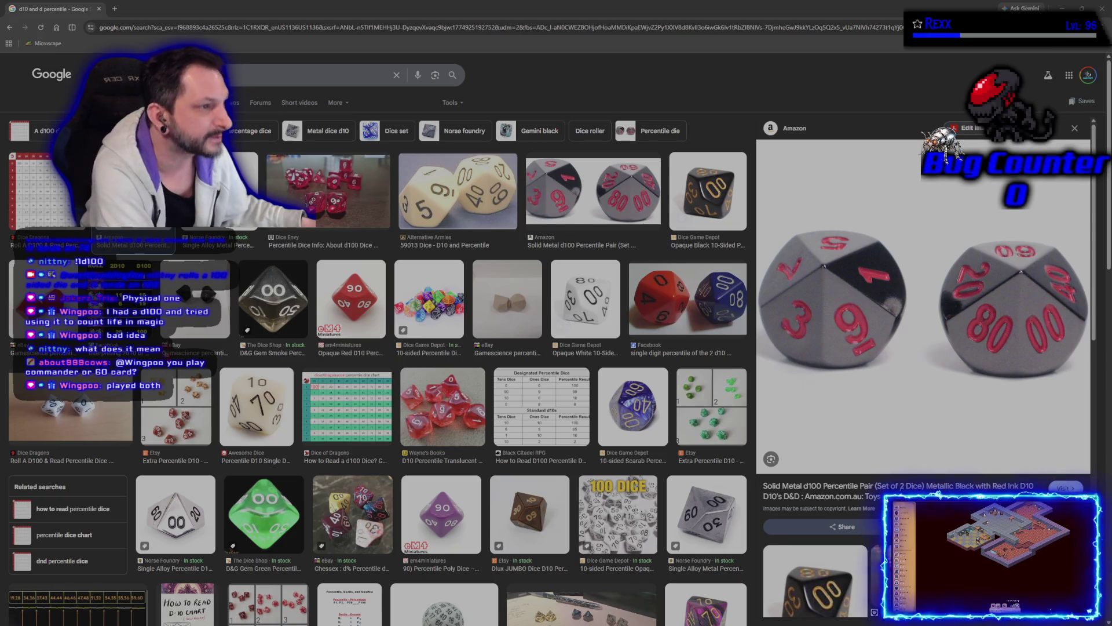
key("alt+Tab")
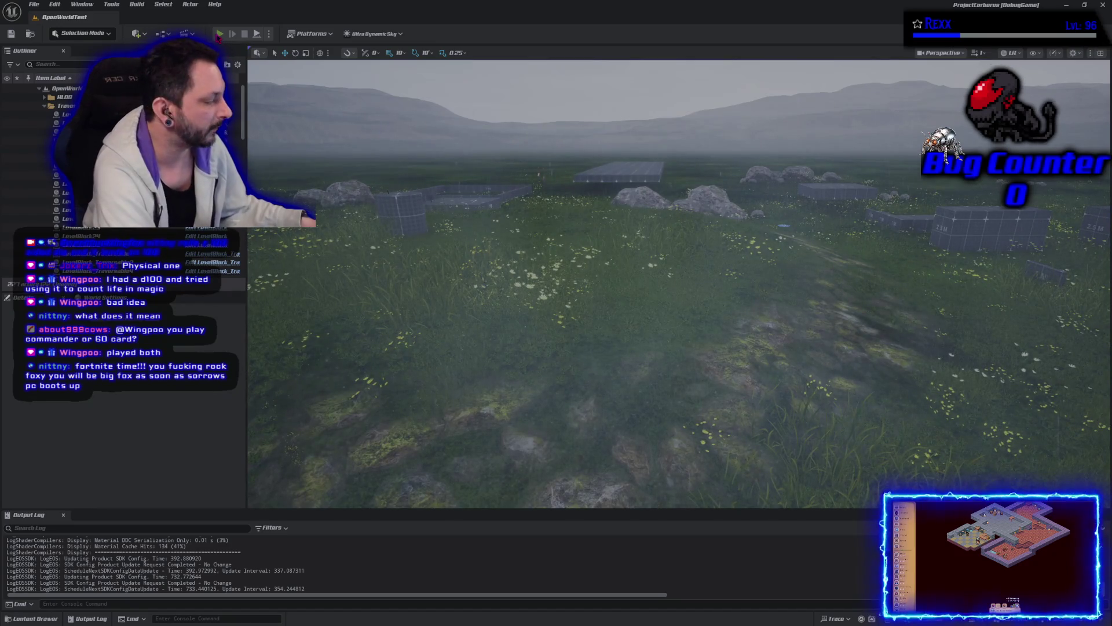
- Play-test the OpenWorldTest level in the editor with Quinn, Twinblast and Warrior on the grid platform
left_click(220, 34)
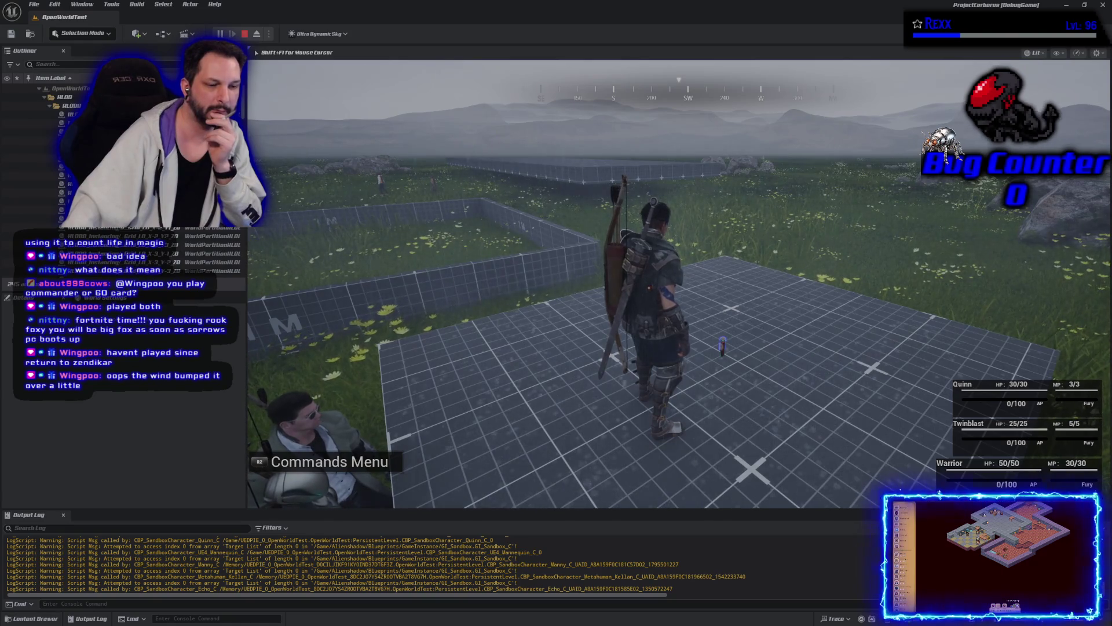
- Stop the Play-In-Editor session and switch to the Microscape game in Chrome
key("Escape")
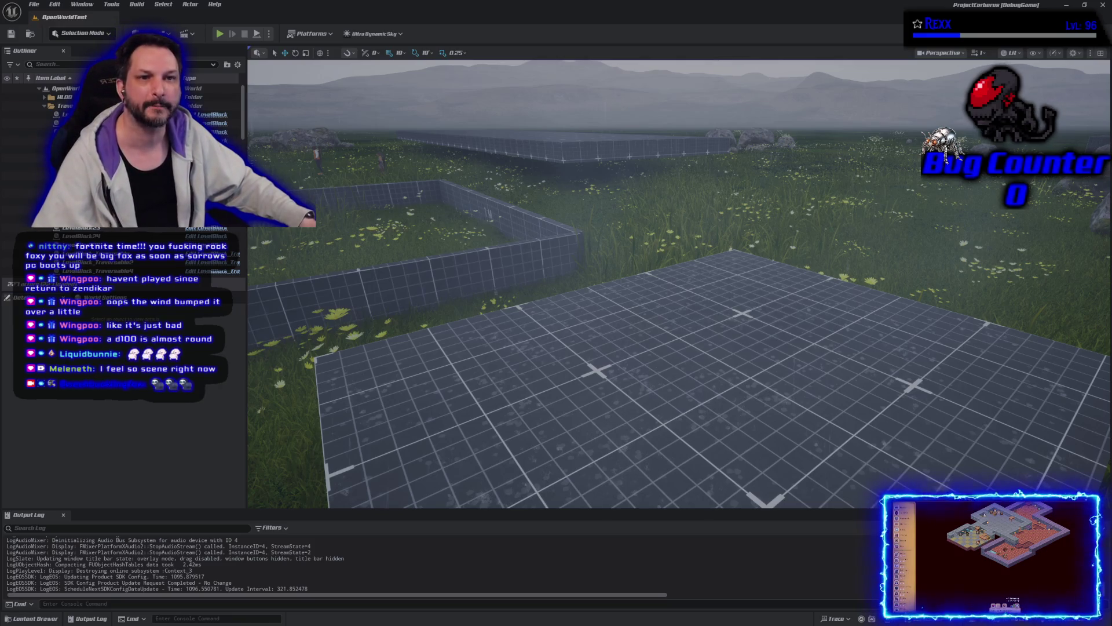
key("alt+Tab")
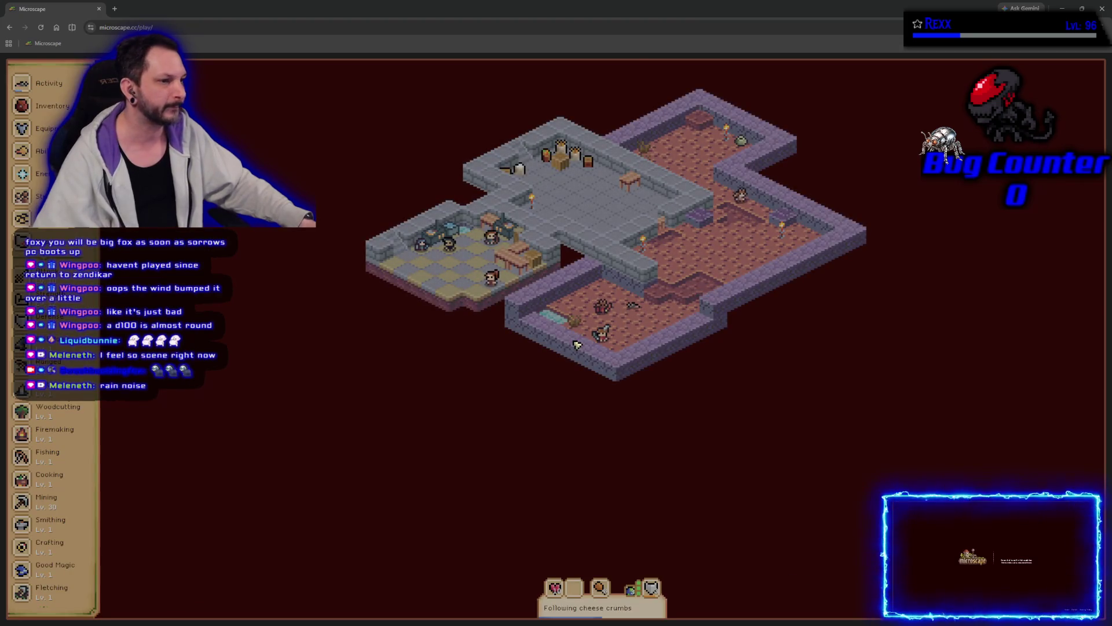
- Check the mouse's drop chances in Microscape's Defense monster list, then close the browser window
left_click_drag(457, 348, 509, 447)
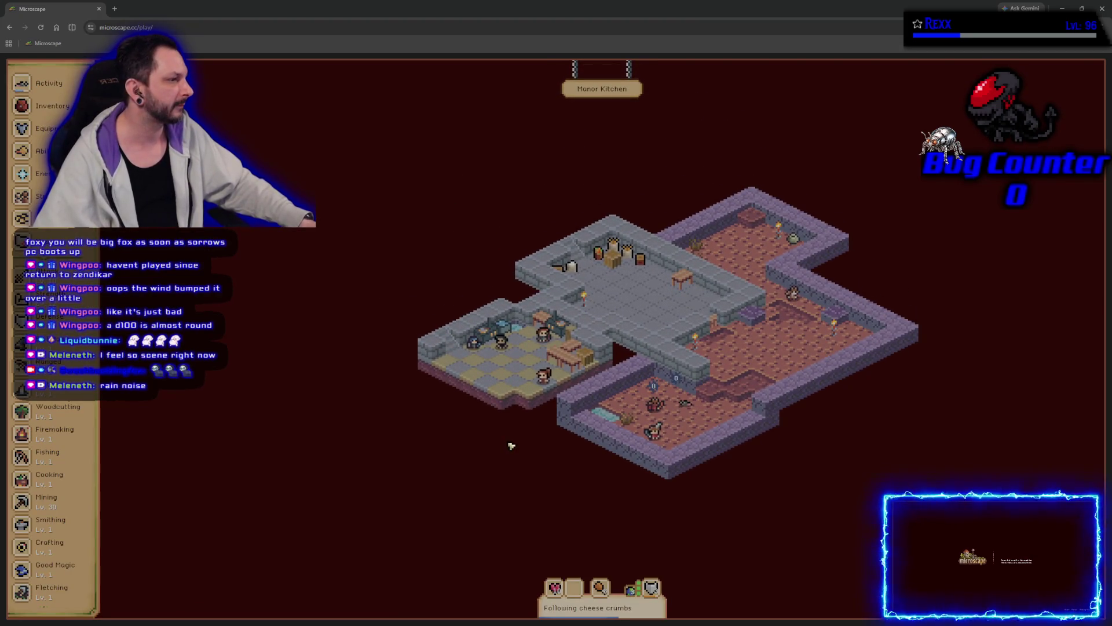
left_click(658, 585)
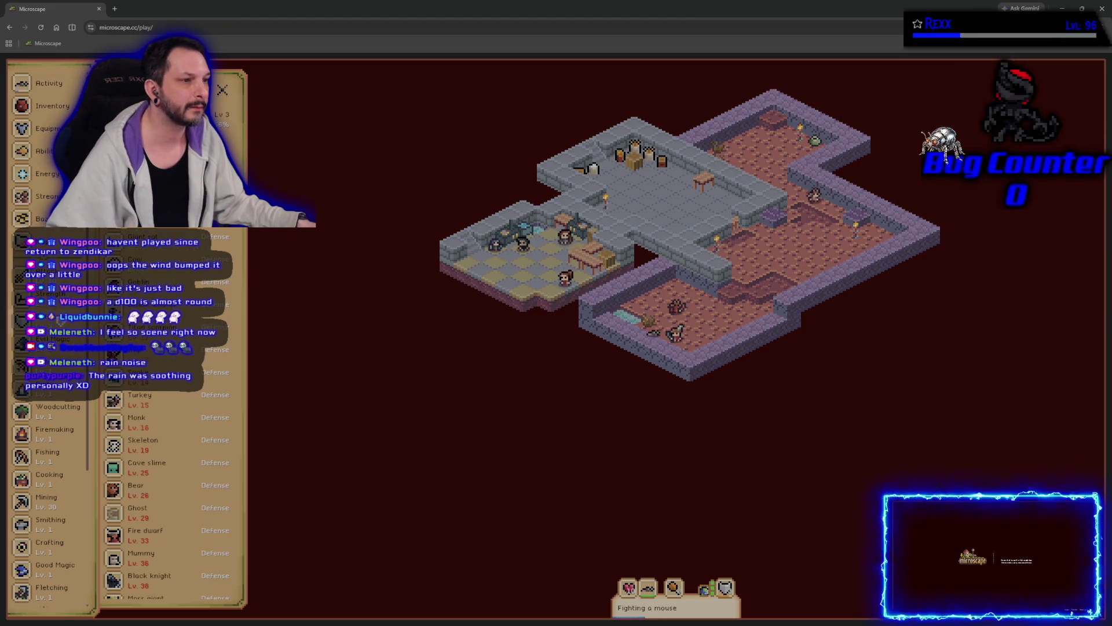
left_click(145, 214)
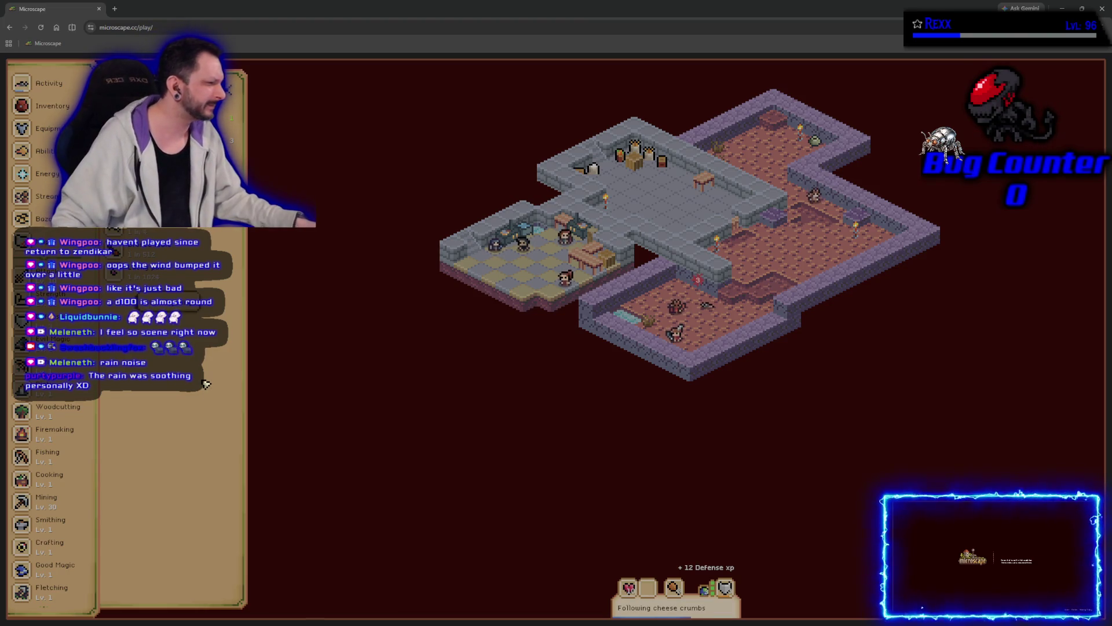
left_click(206, 383)
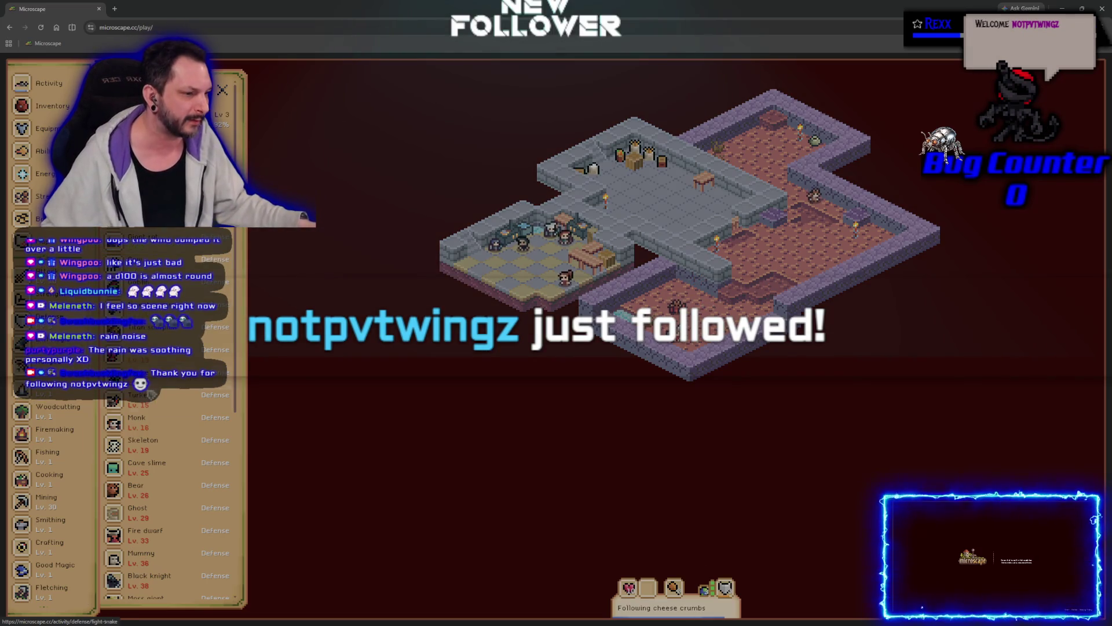
scroll(64, 498, "down", 3)
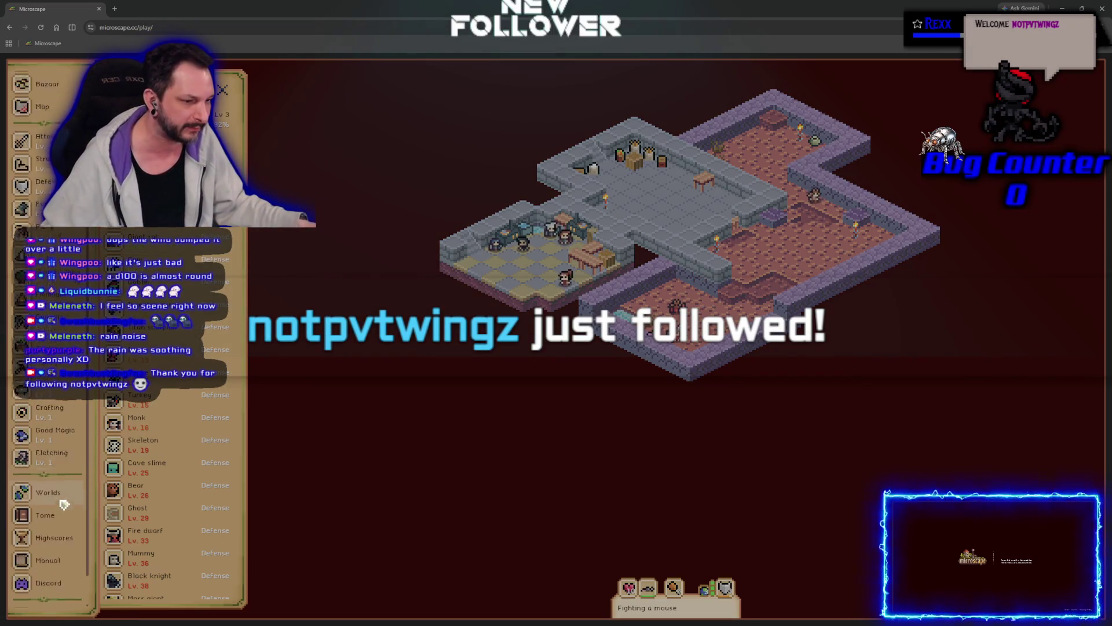
scroll(64, 504, "up", 3)
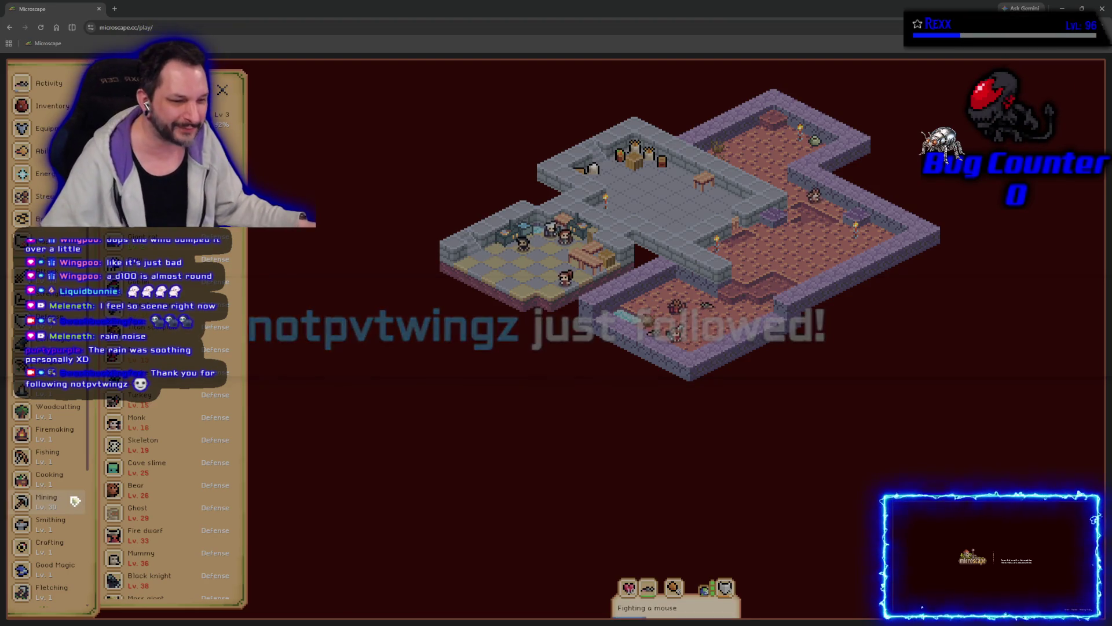
left_click(1103, 9)
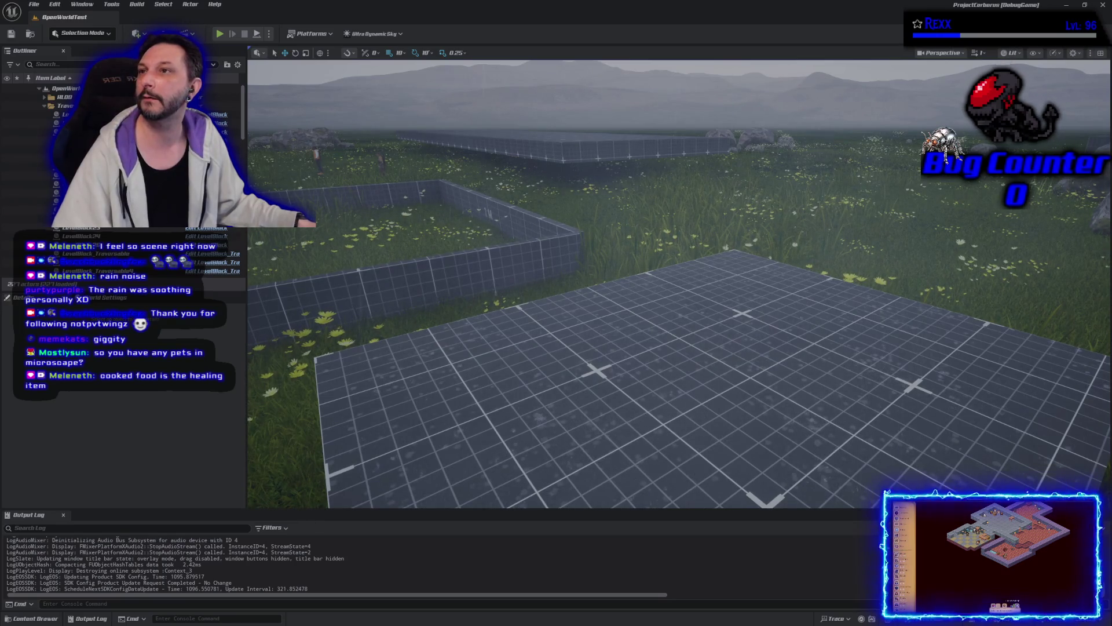
- Back in Microscape, look through the inventory and skills lists, then close the Inventory panel
key("alt+Tab")
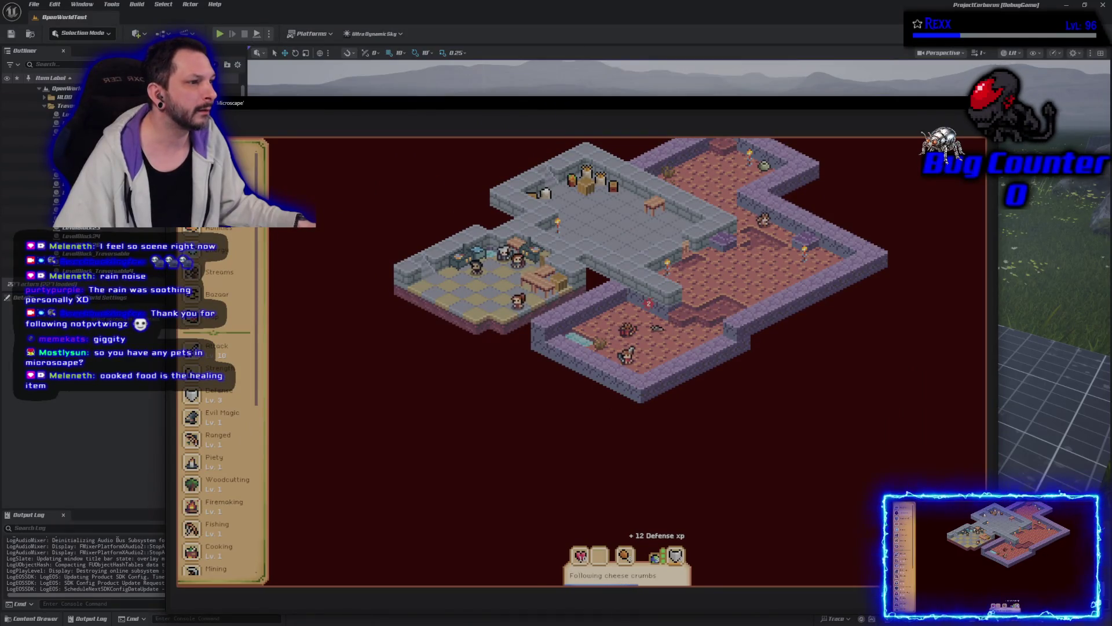
key("i")
scroll(359, 428, "down", 5)
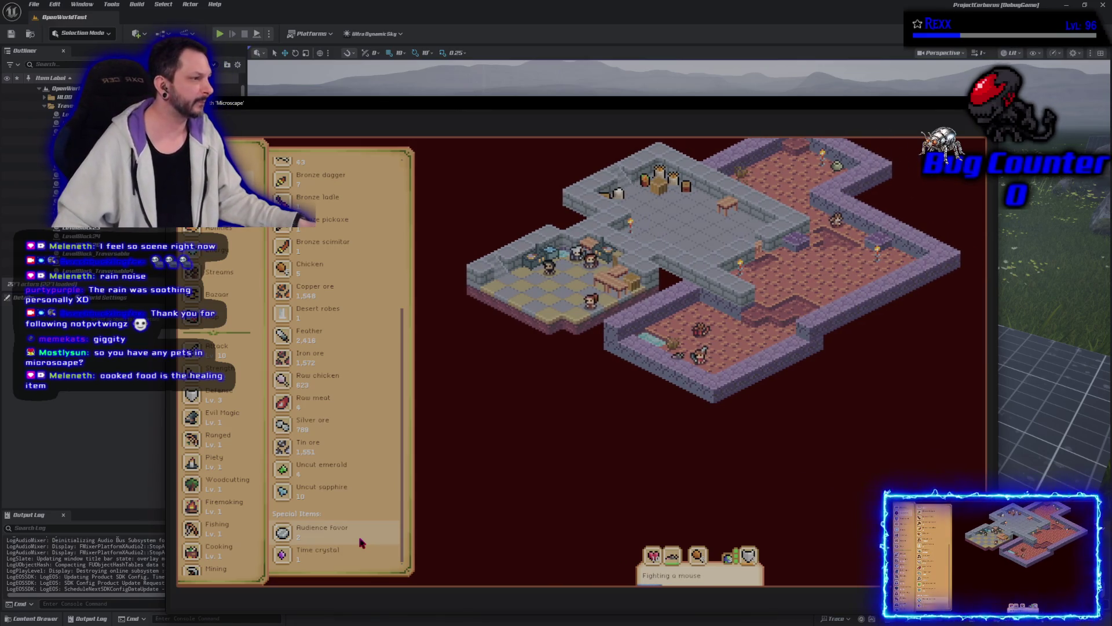
scroll(338, 476, "up", 1)
scroll(336, 471, "up", 5)
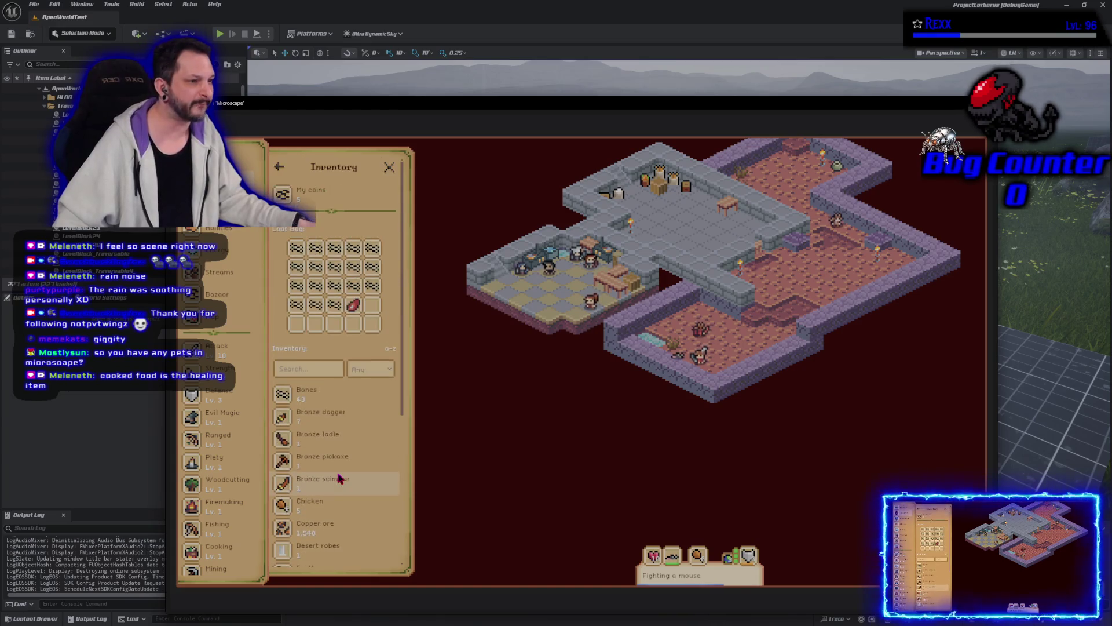
scroll(241, 469, "down", 3)
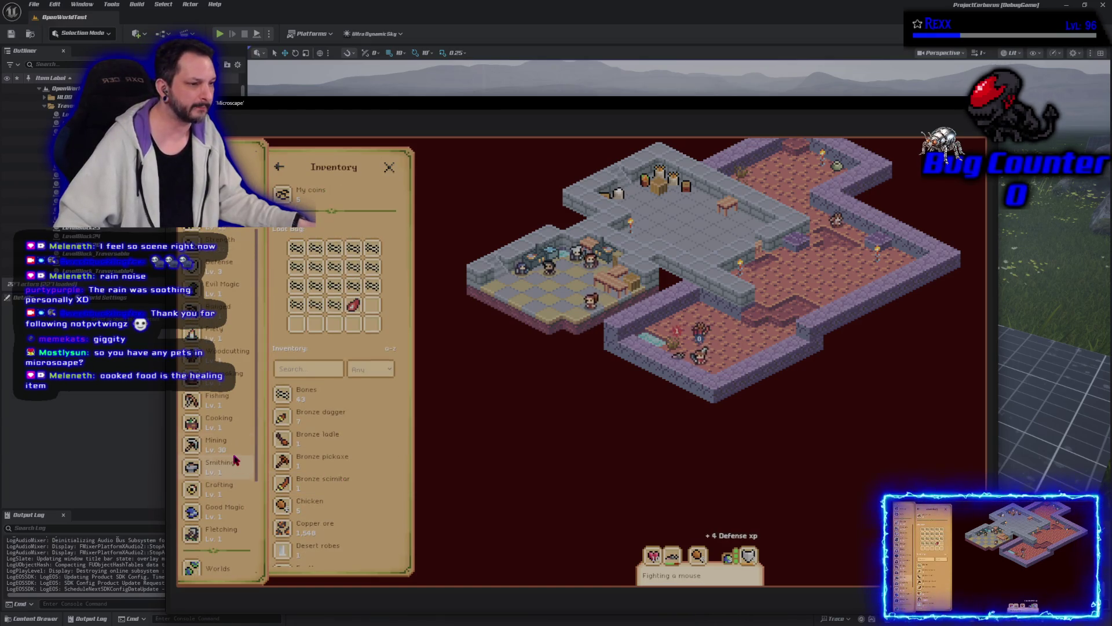
scroll(235, 458, "up", 5)
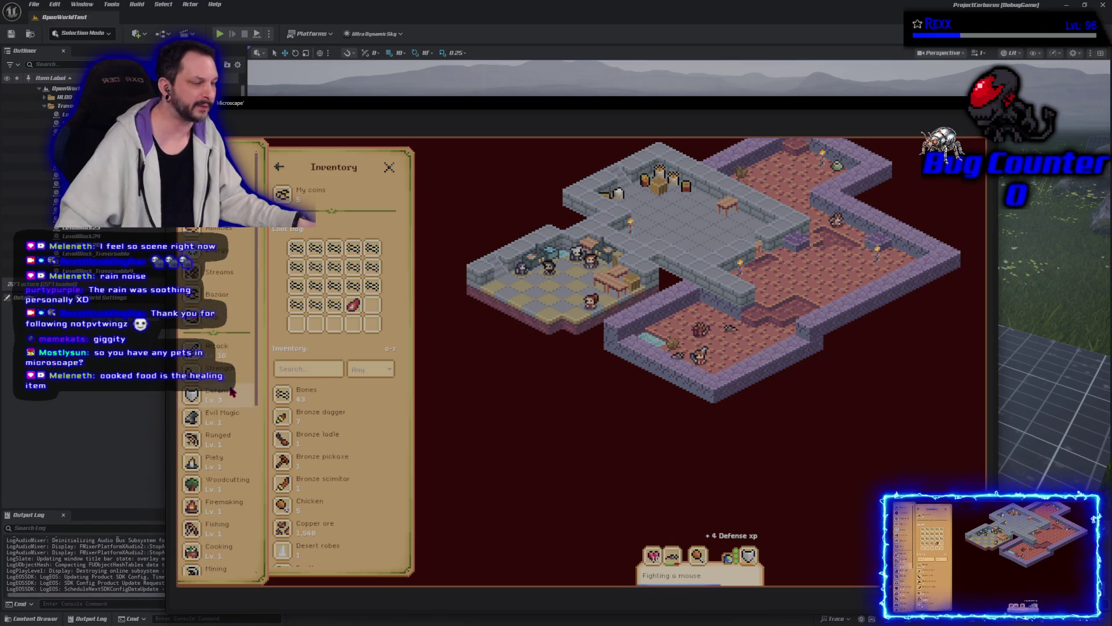
left_click(389, 169)
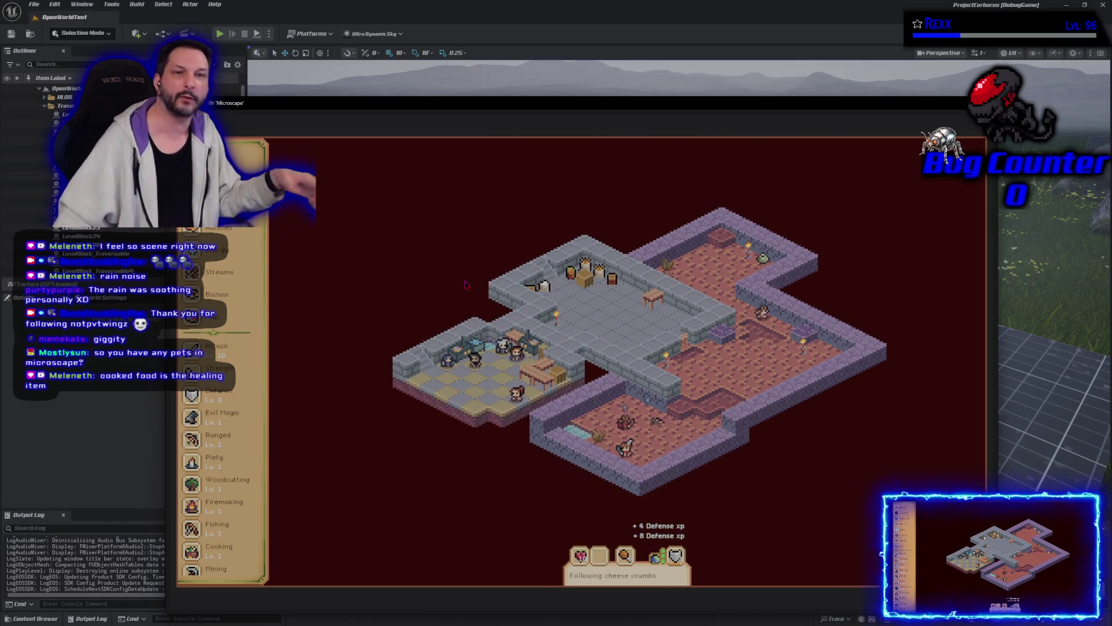
mouse_move(465, 284)
left_mouse_down()
mouse_move(458, 203)
mouse_move(460, 284)
left_mouse_up()
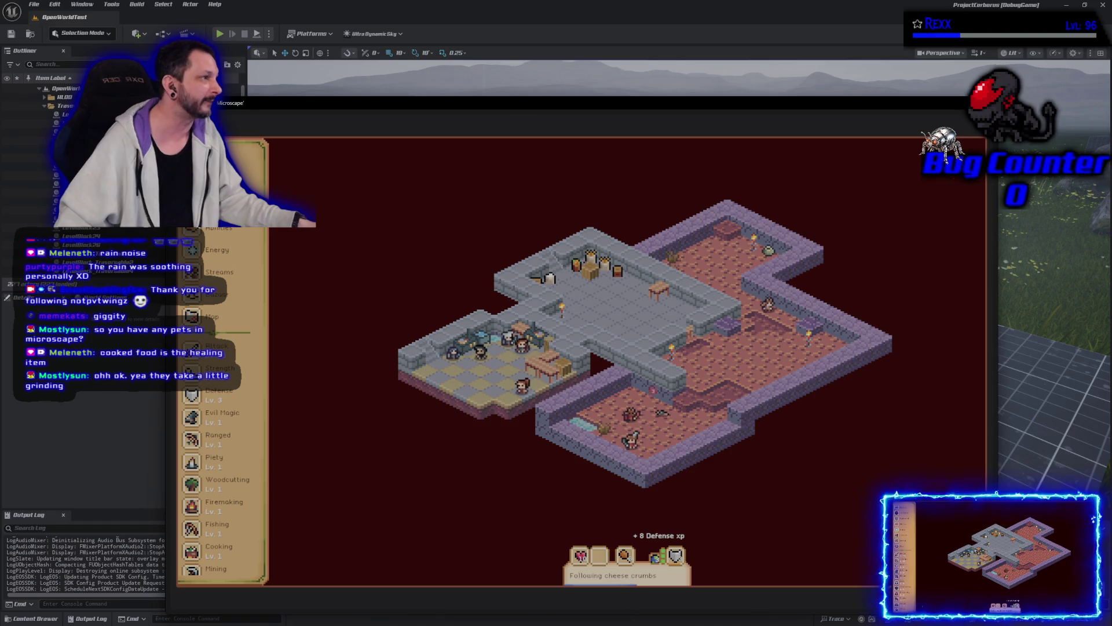
key("s")
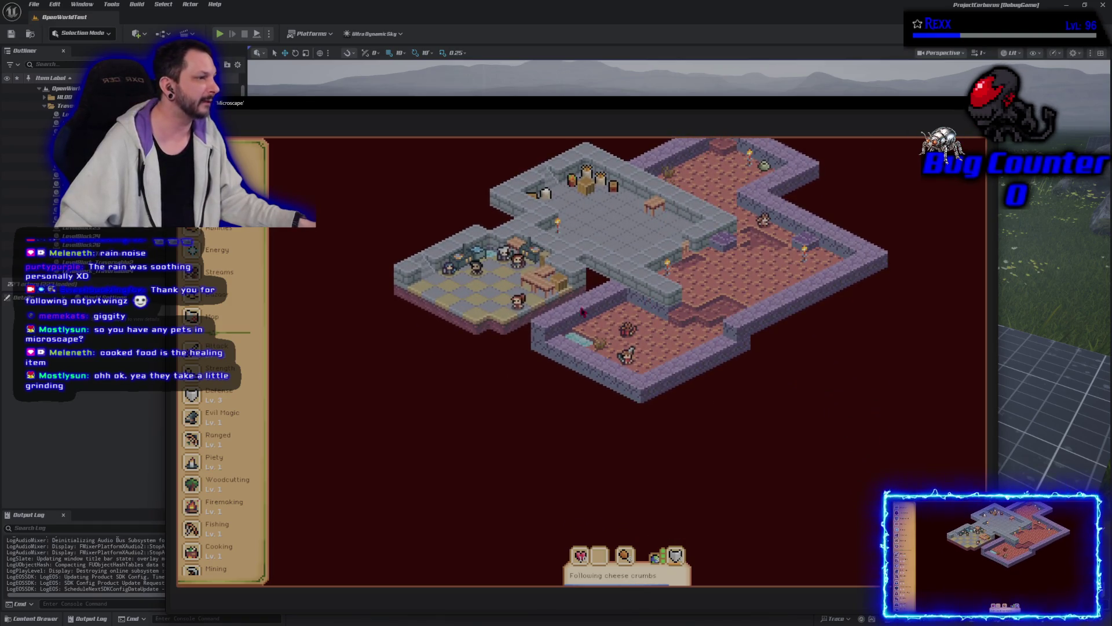
key("w")
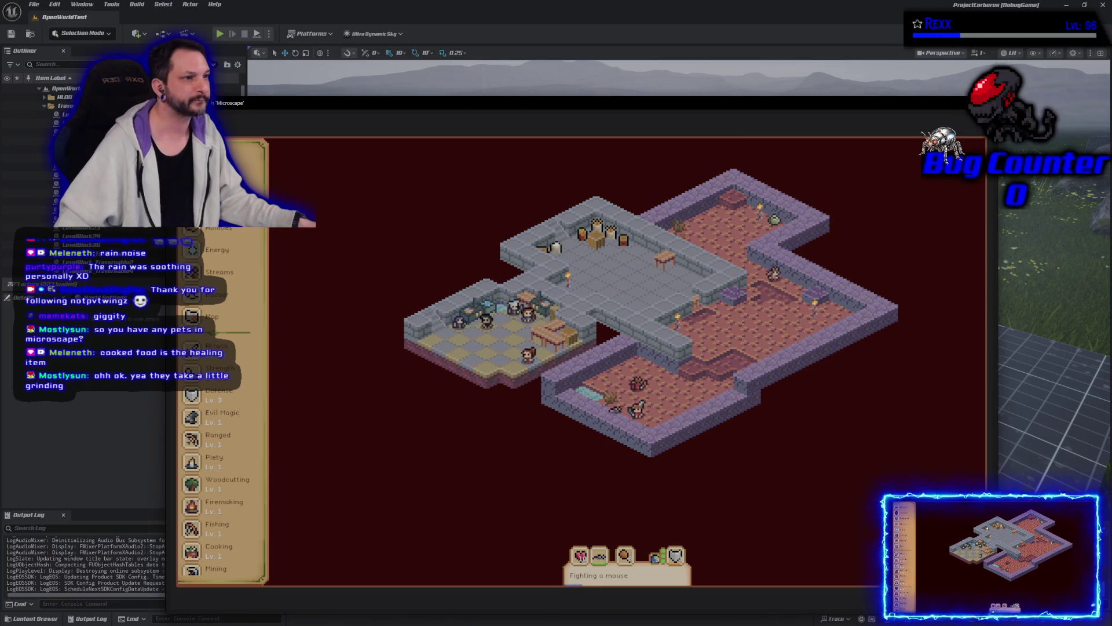
key("s")
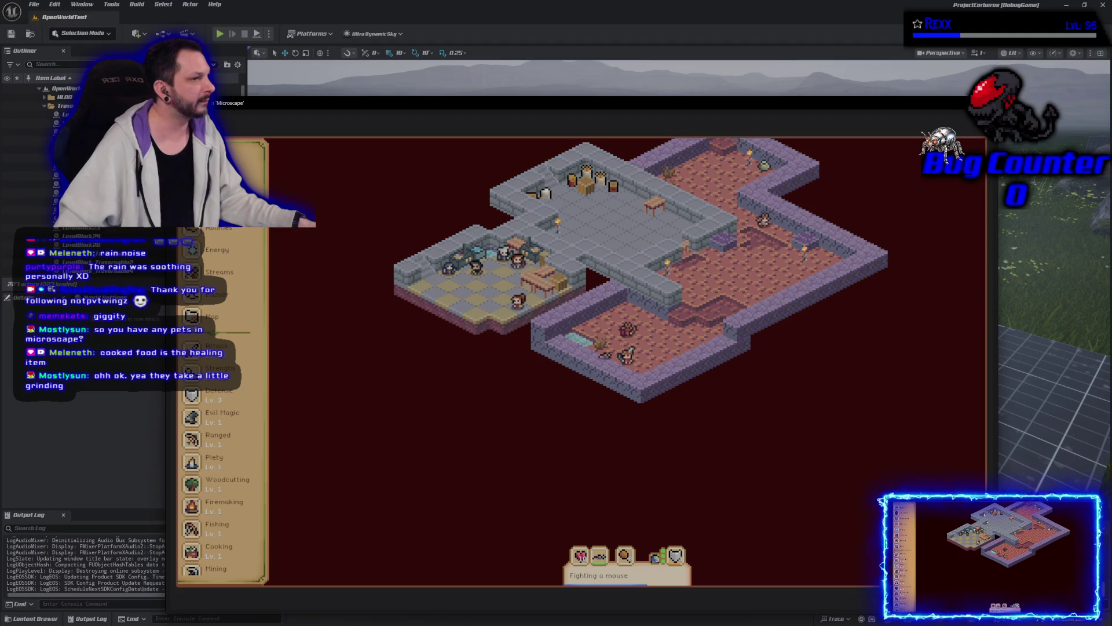
key("w")
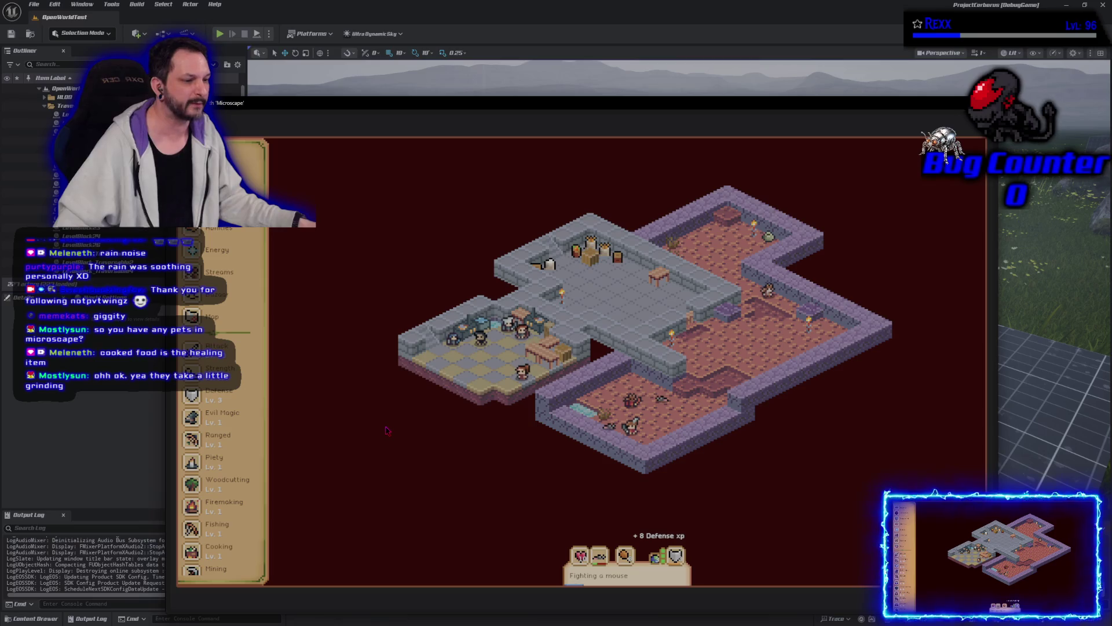
scroll(203, 380, "down", 3)
key("s")
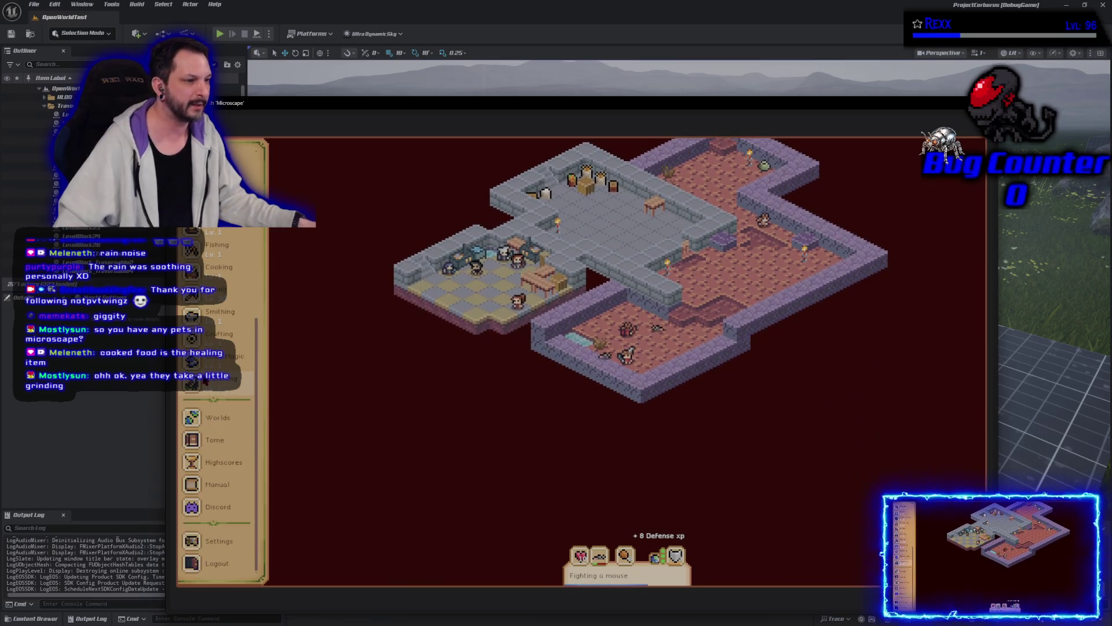
scroll(204, 380, "up", 5)
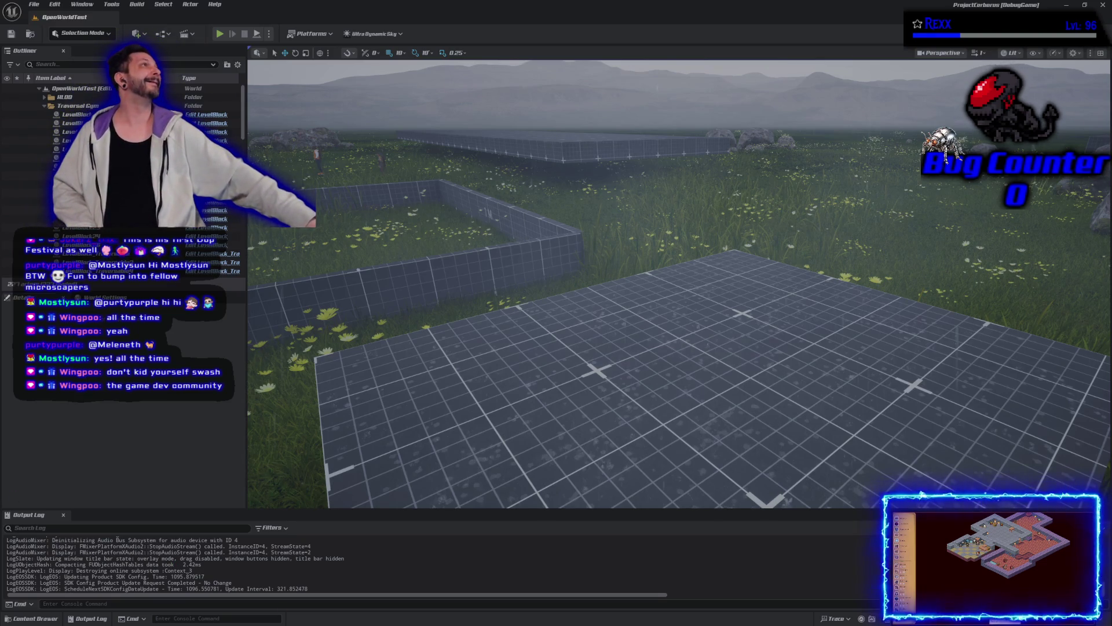
- Orbit the camera to a wide view of the grey grid platforms, boulders and walled enclosure
mouse_move(678, 284)
left_mouse_down()
mouse_move(649, 313)
mouse_move(678, 284)
mouse_move(655, 290)
mouse_move(695, 283)
mouse_move(666, 289)
left_mouse_up()
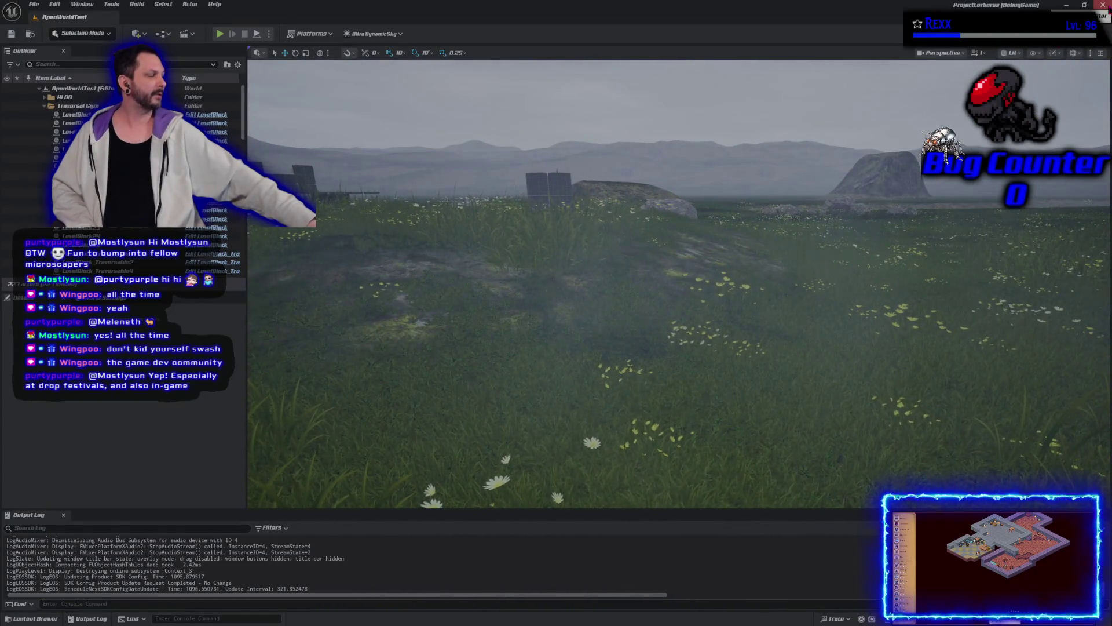
mouse_move(1031, 261)
left_mouse_down()
mouse_move(1049, 253)
mouse_move(1033, 264)
mouse_move(1025, 249)
left_mouse_up()
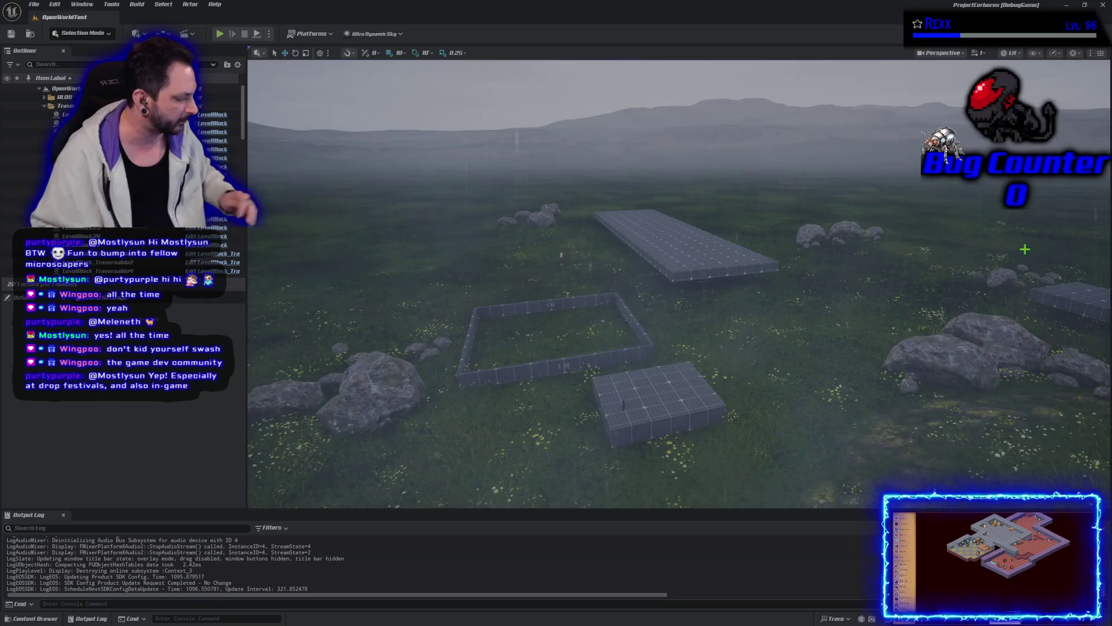
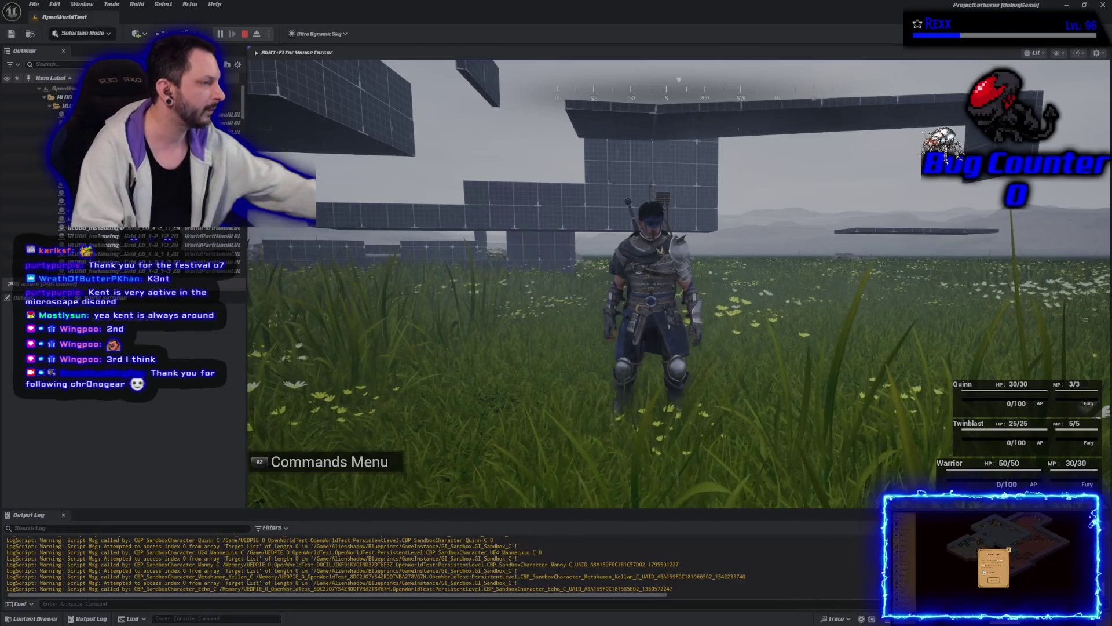
- Run the character across the field, along the grid block's wall, onto the Obstacle Course 4 path
key("w")
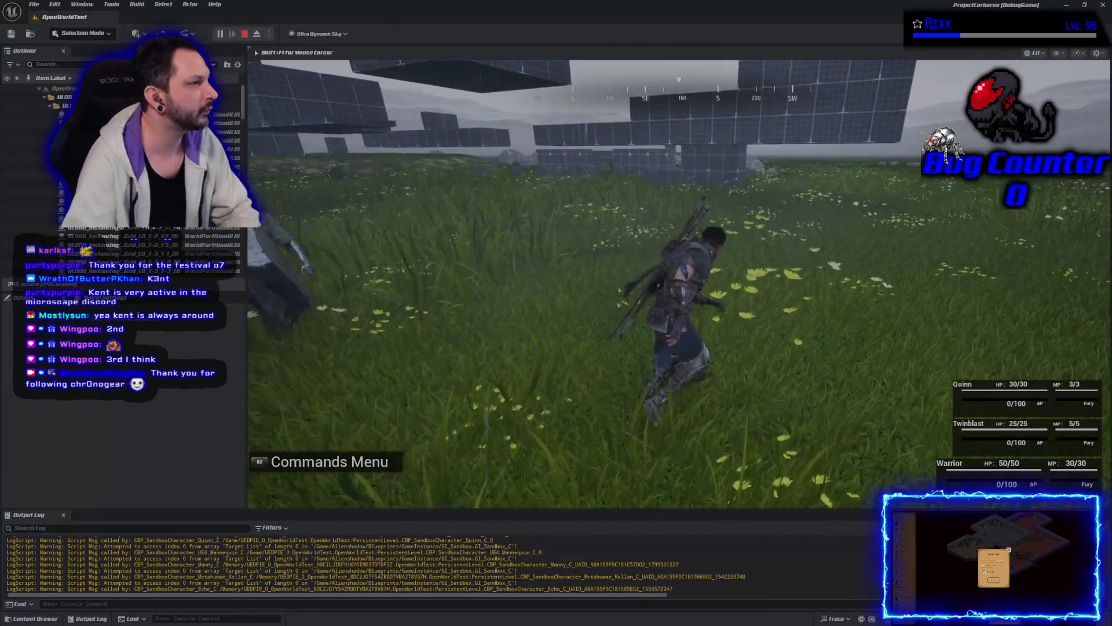
key("w")
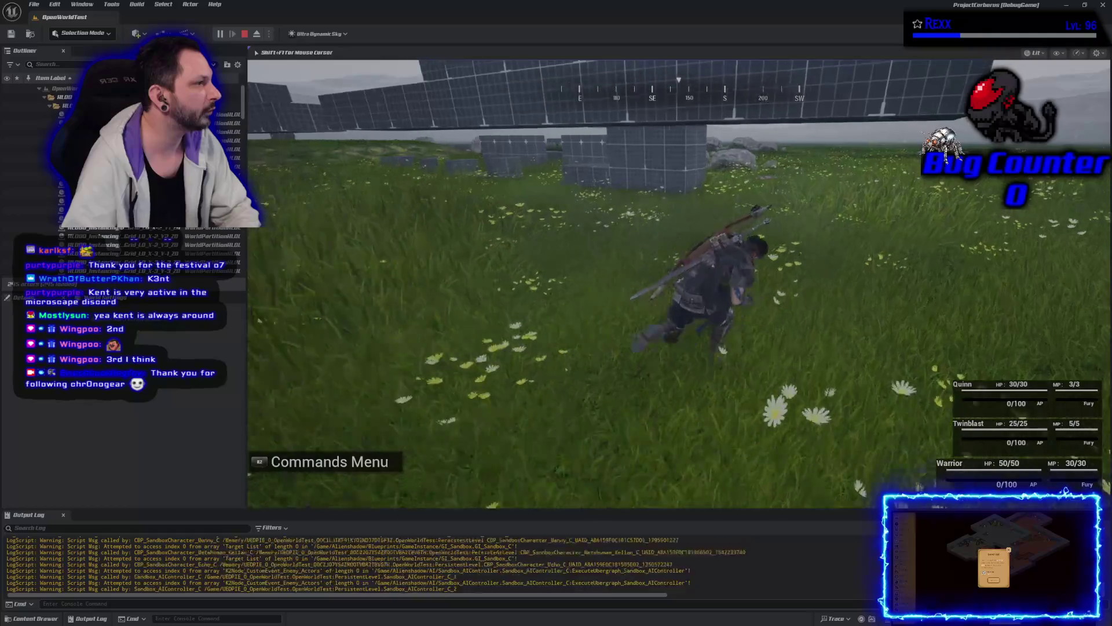
key("w")
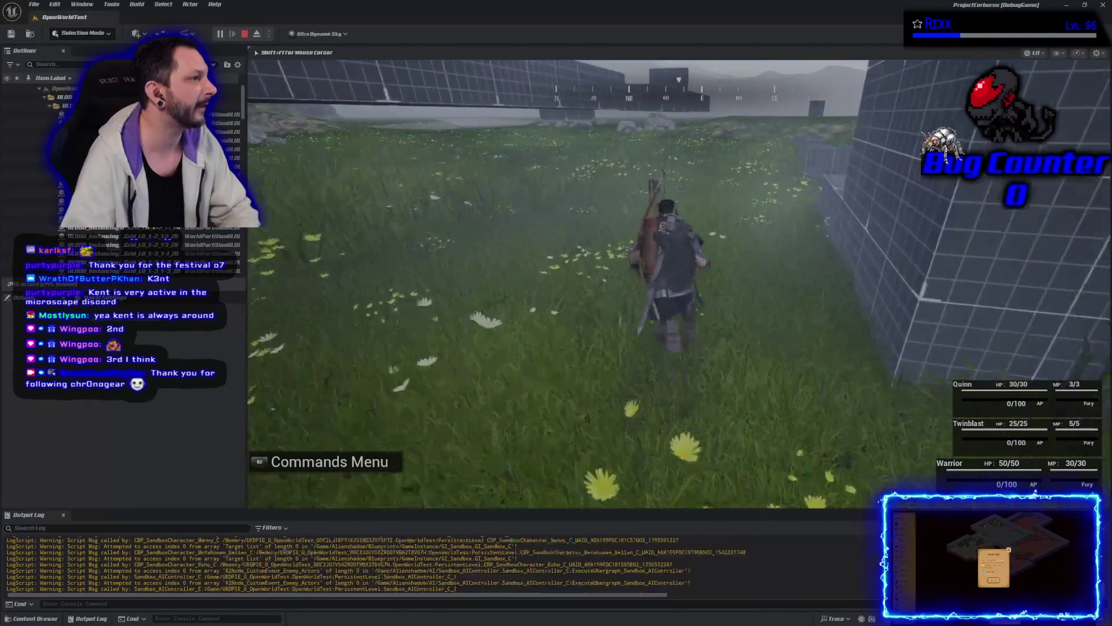
key("w")
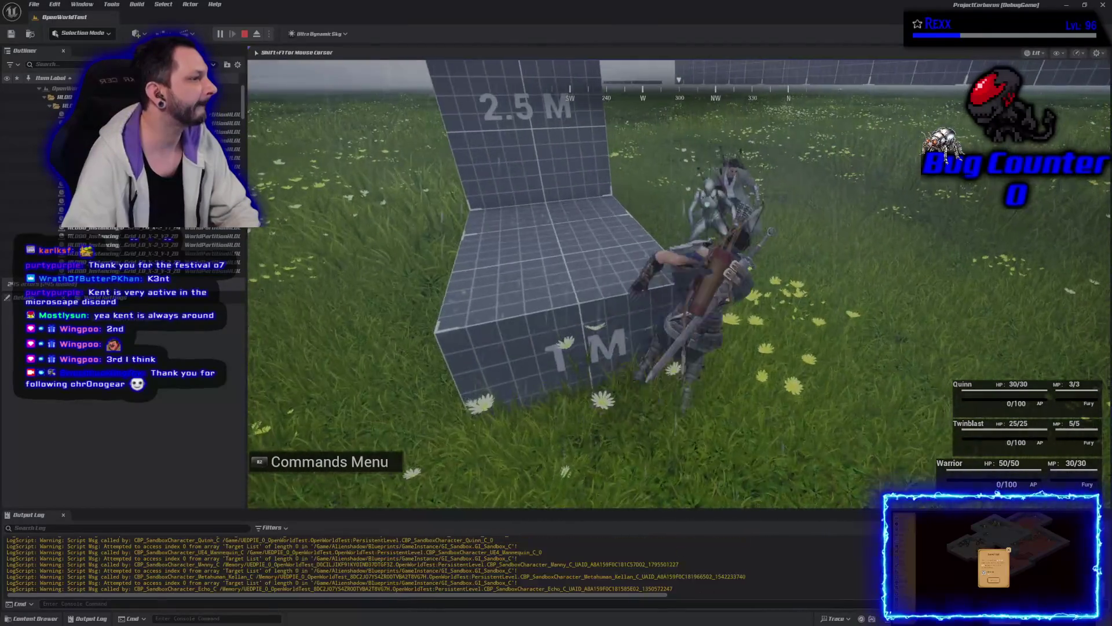
key("w")
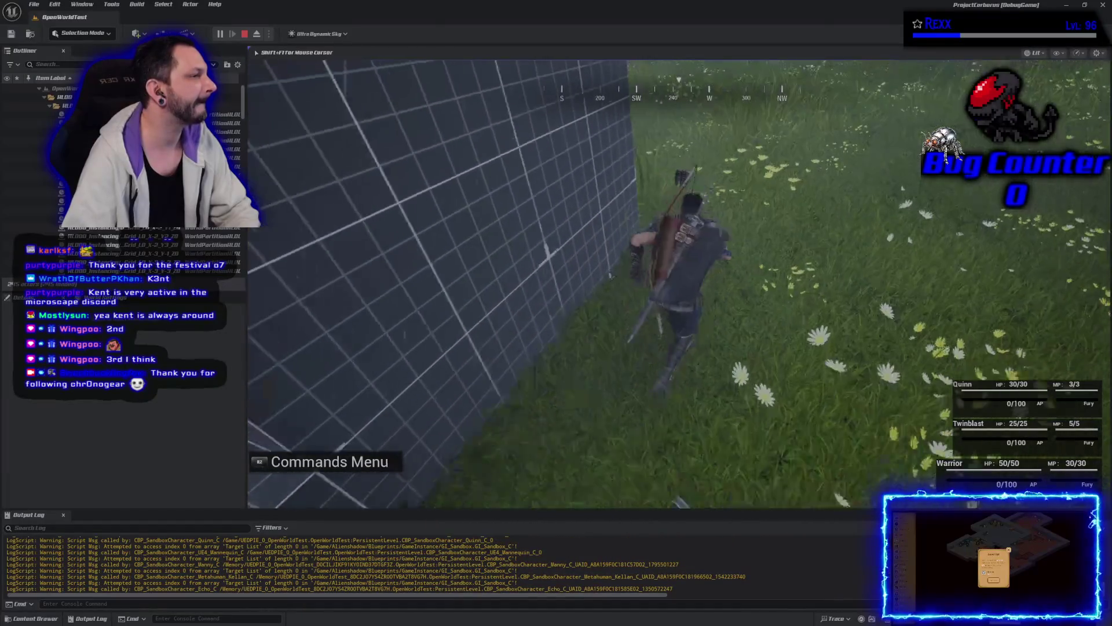
key("w")
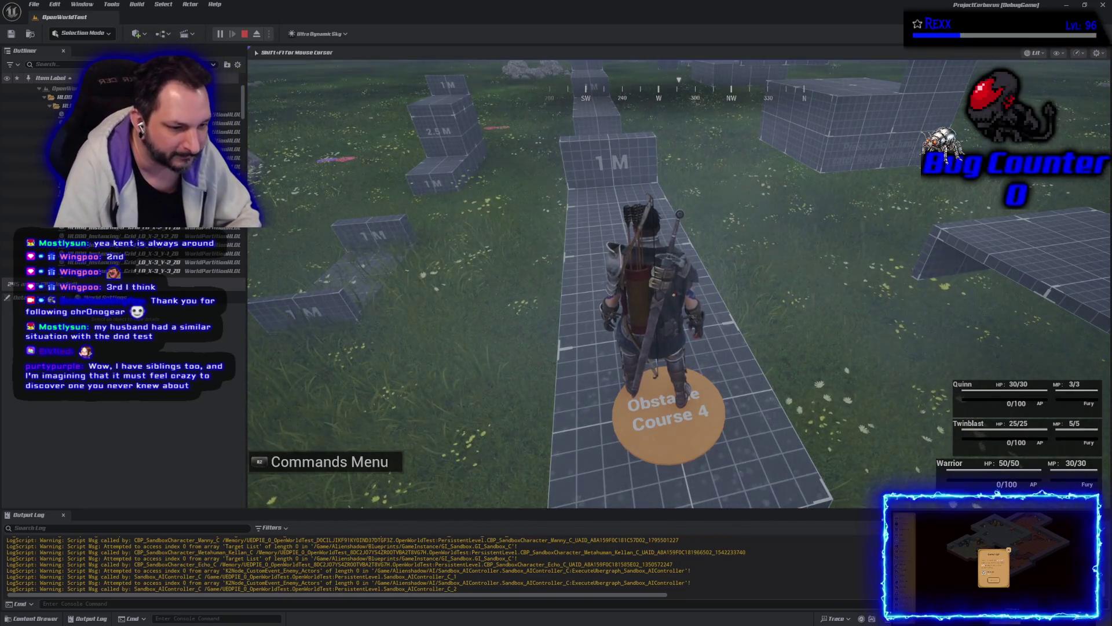
- Climb over the 1M and 2.5M blocks, drop onto the slab and run toward the grid walls
key("w")
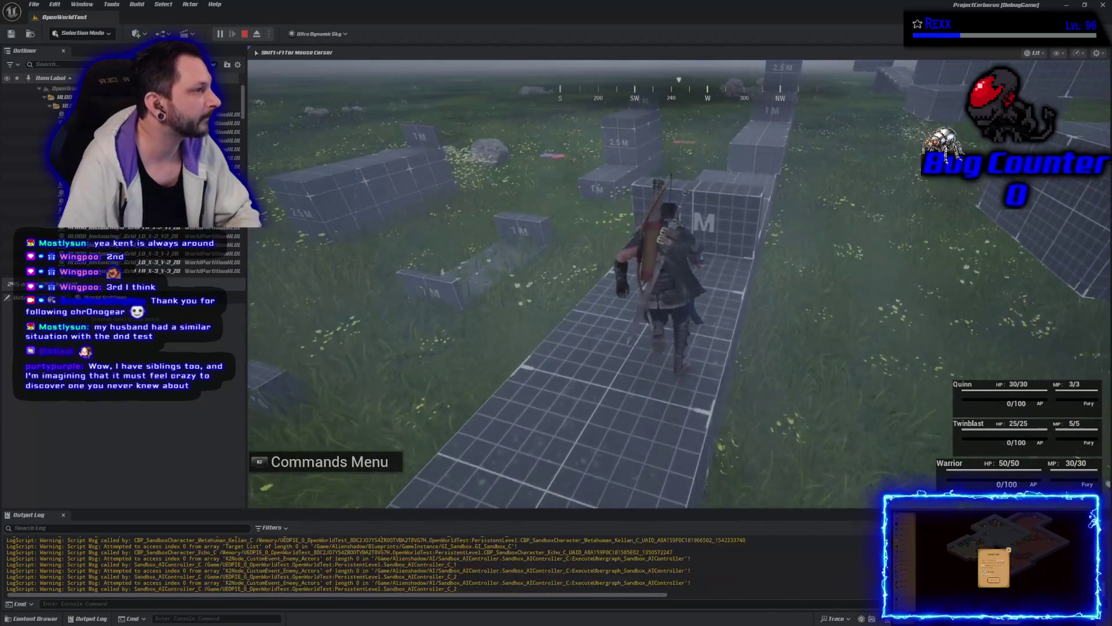
key("w")
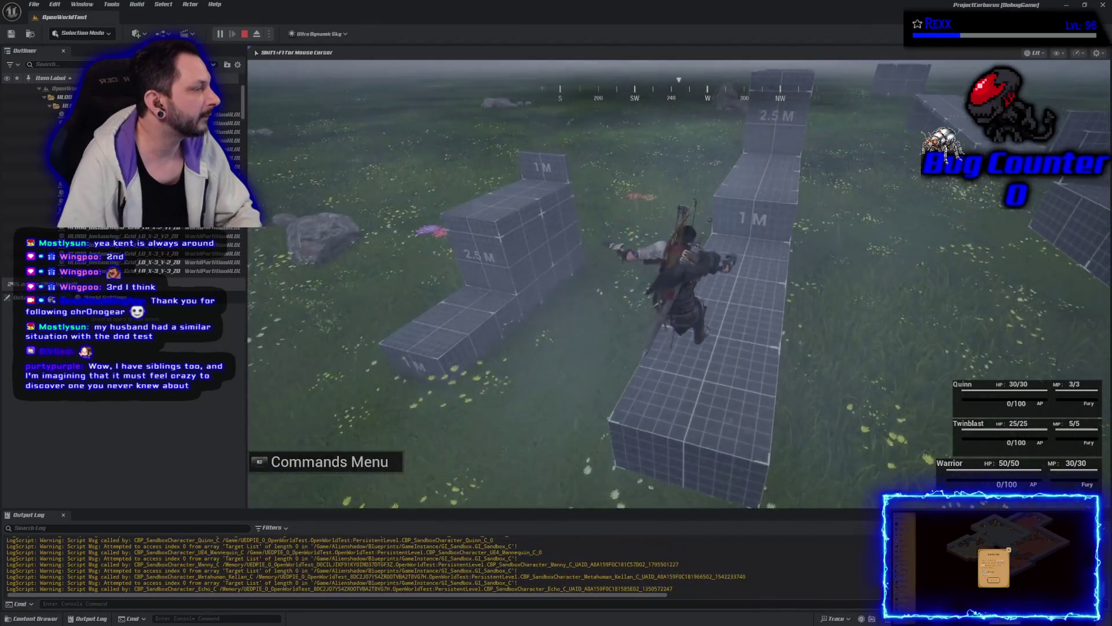
key("w")
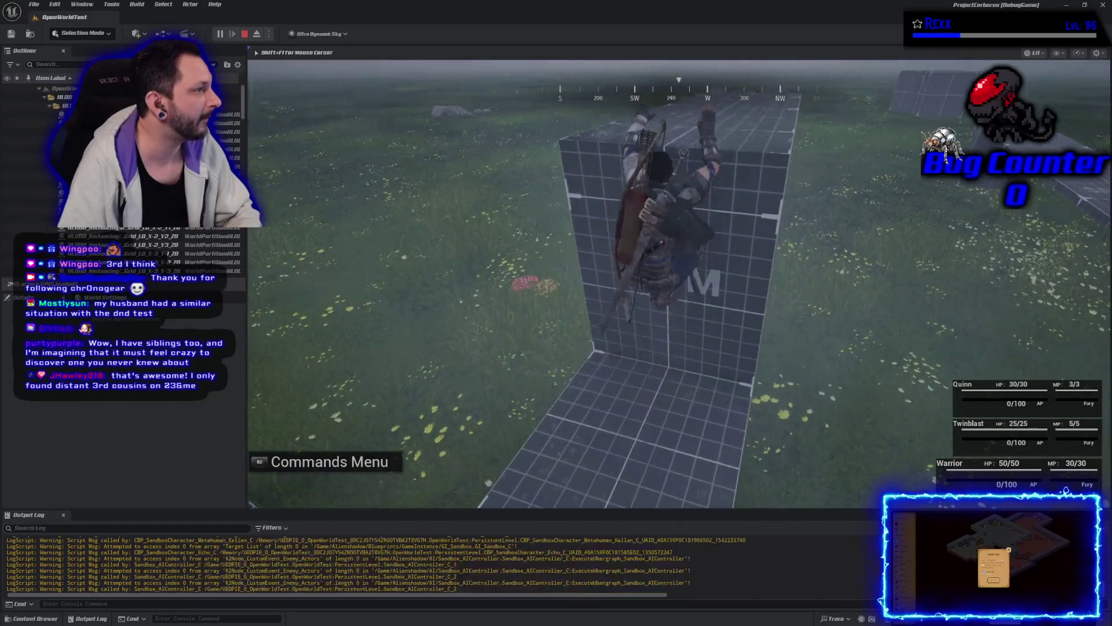
key("w")
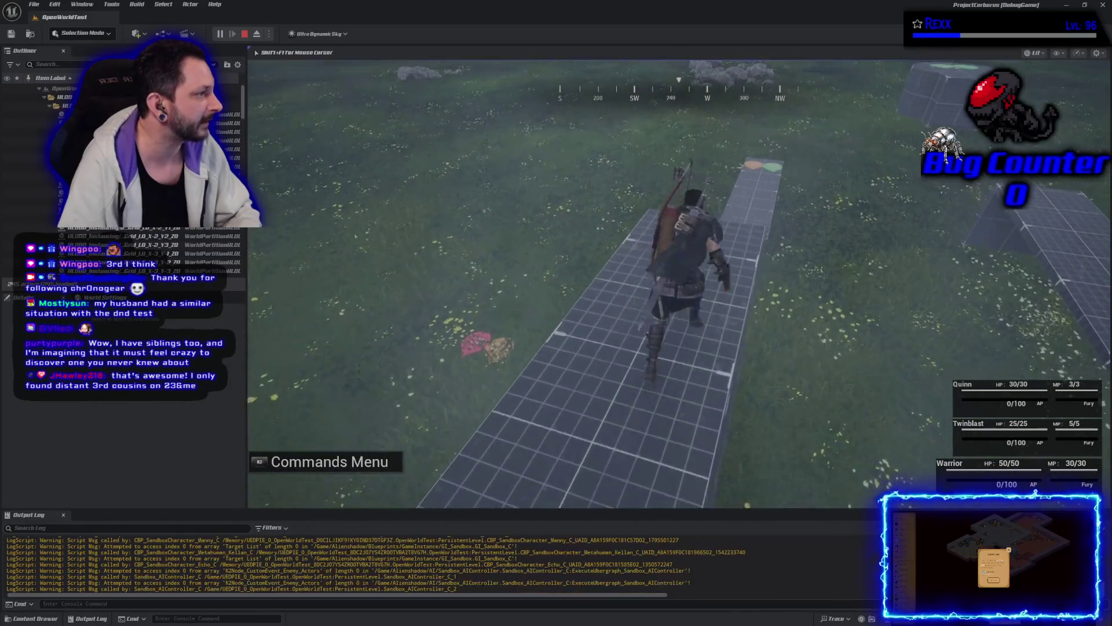
key("w")
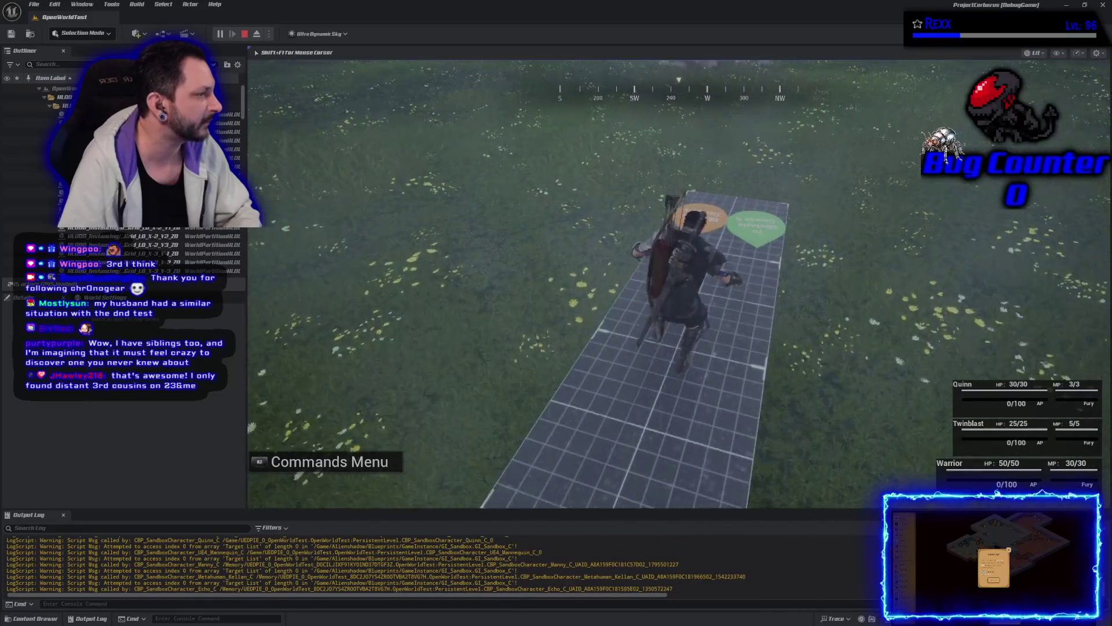
key("w")
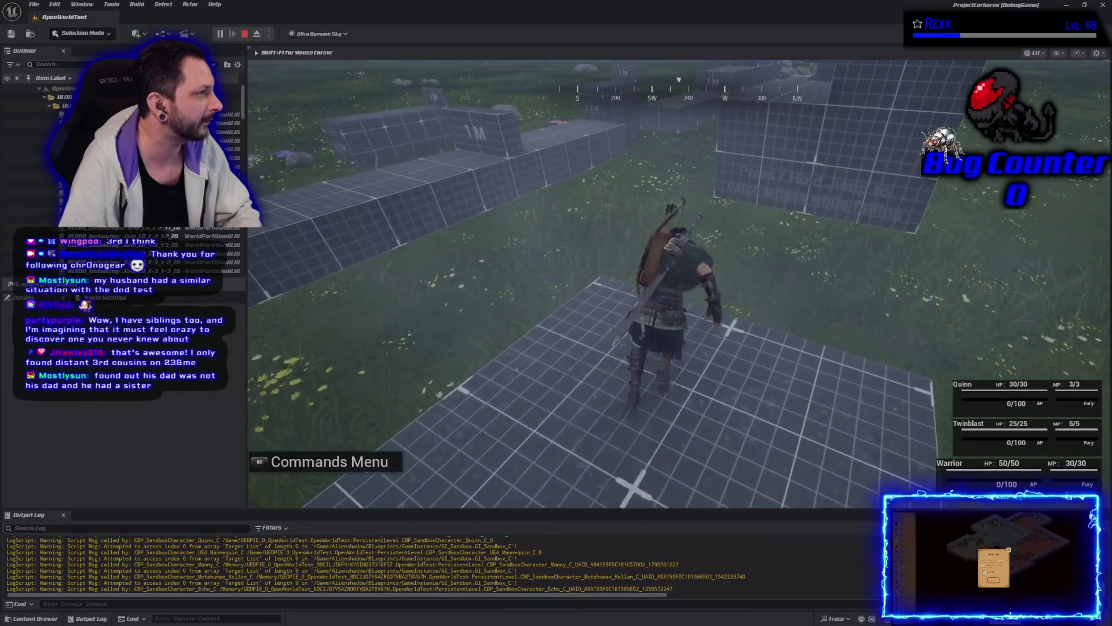
- Vault along the grid blocks, scale the cylindrical block and cross the green-signed high platform
key("w")
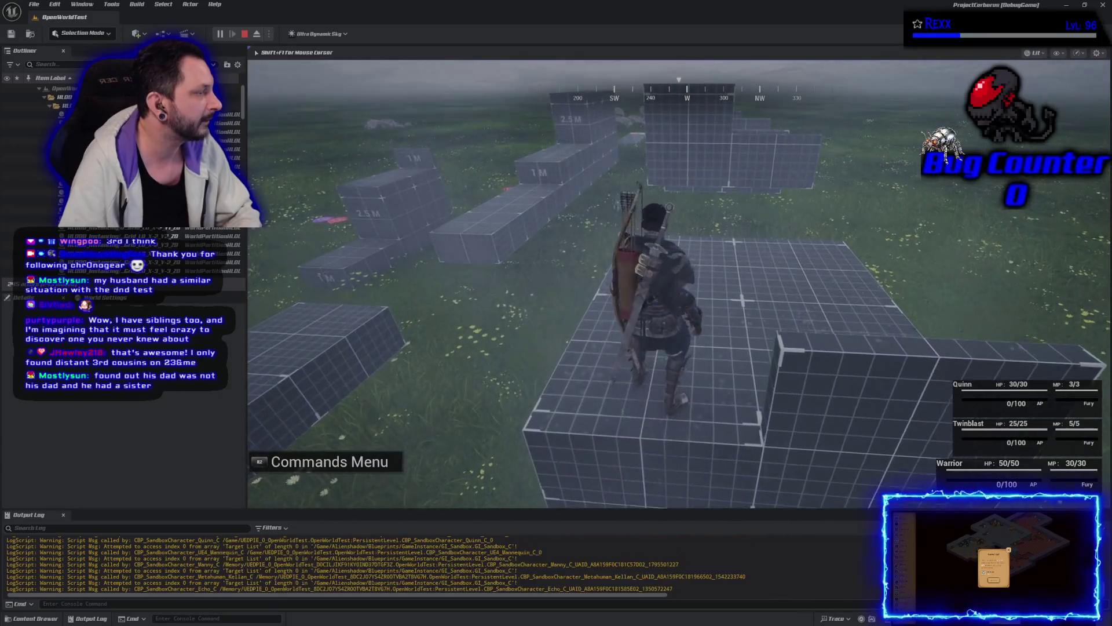
key("w")
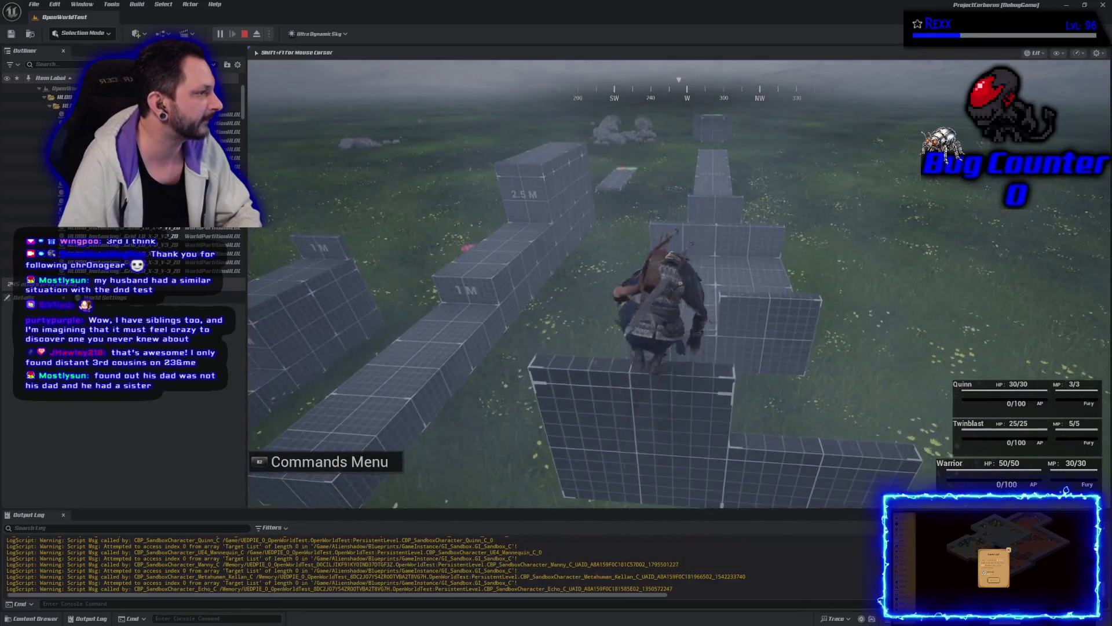
key("w")
key("w")
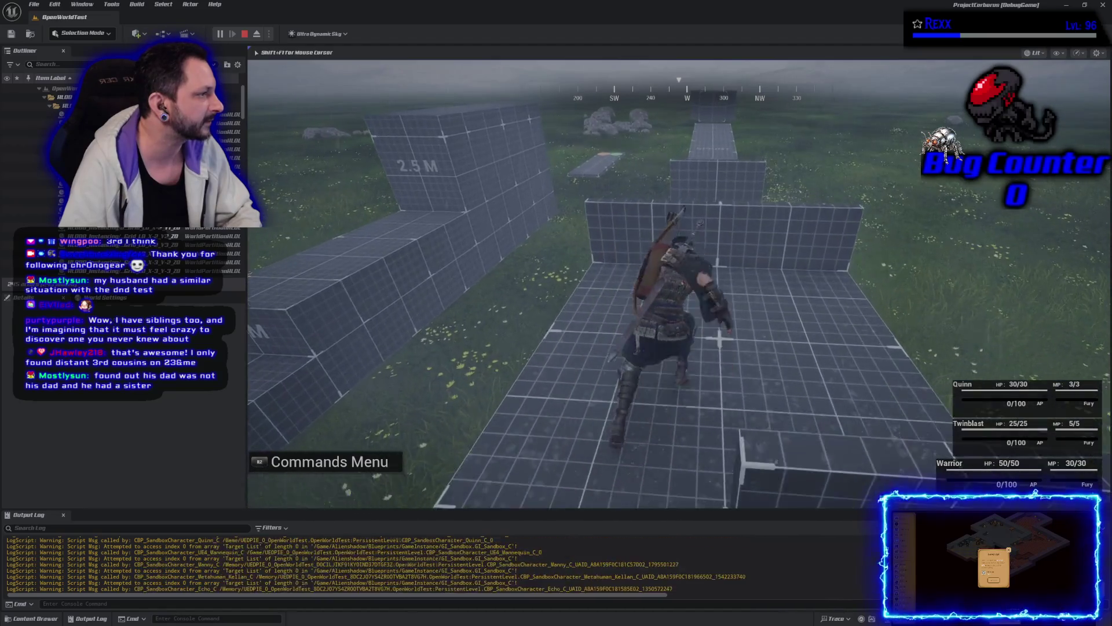
key("w")
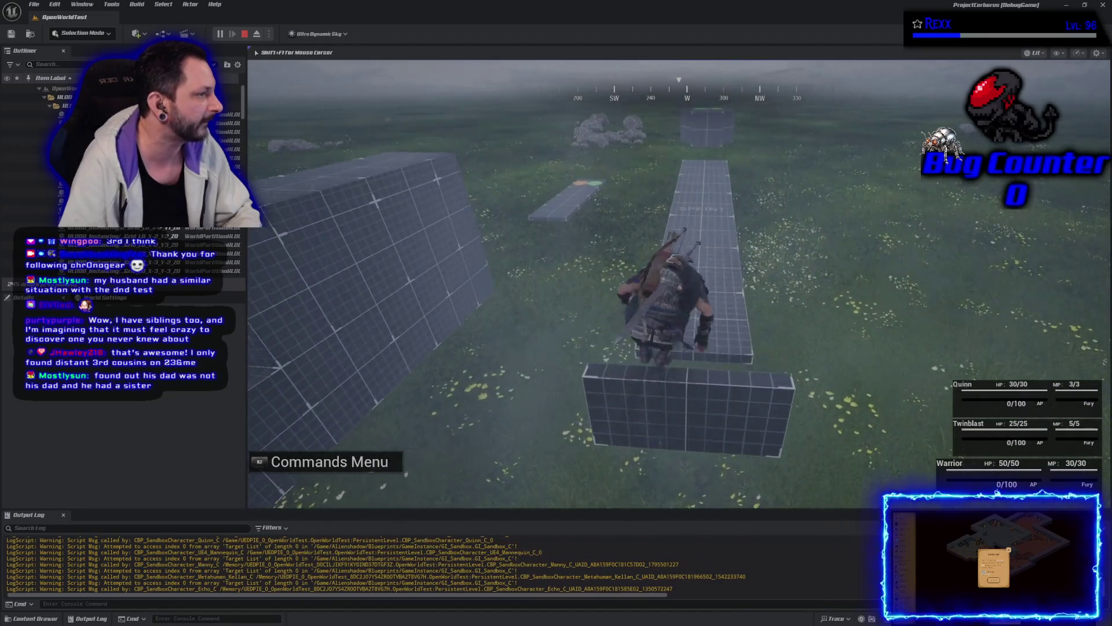
key("w")
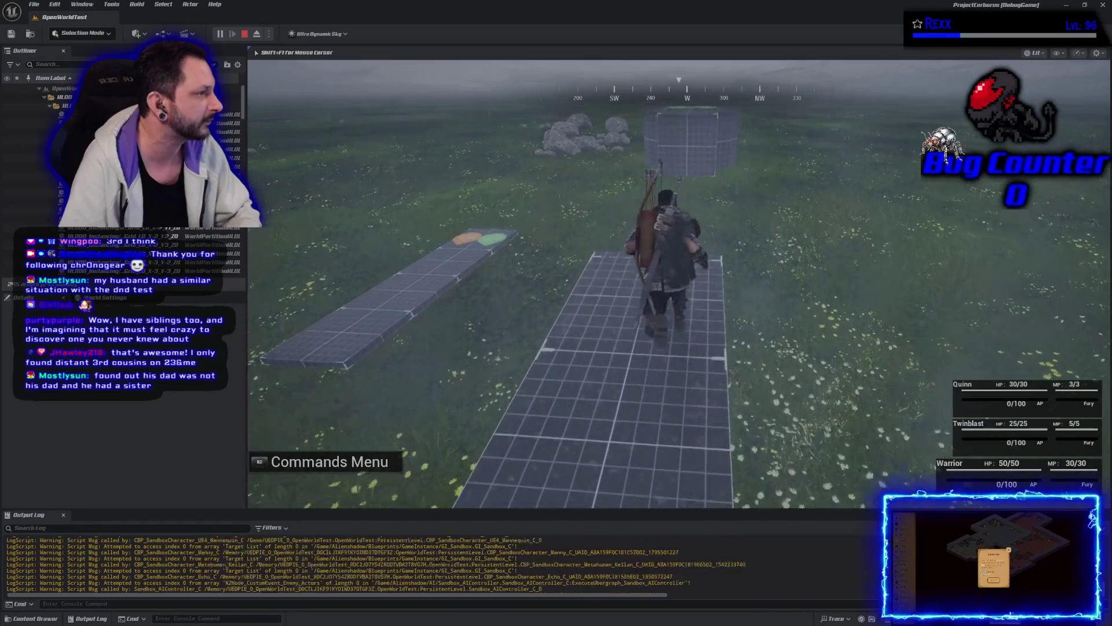
key("w")
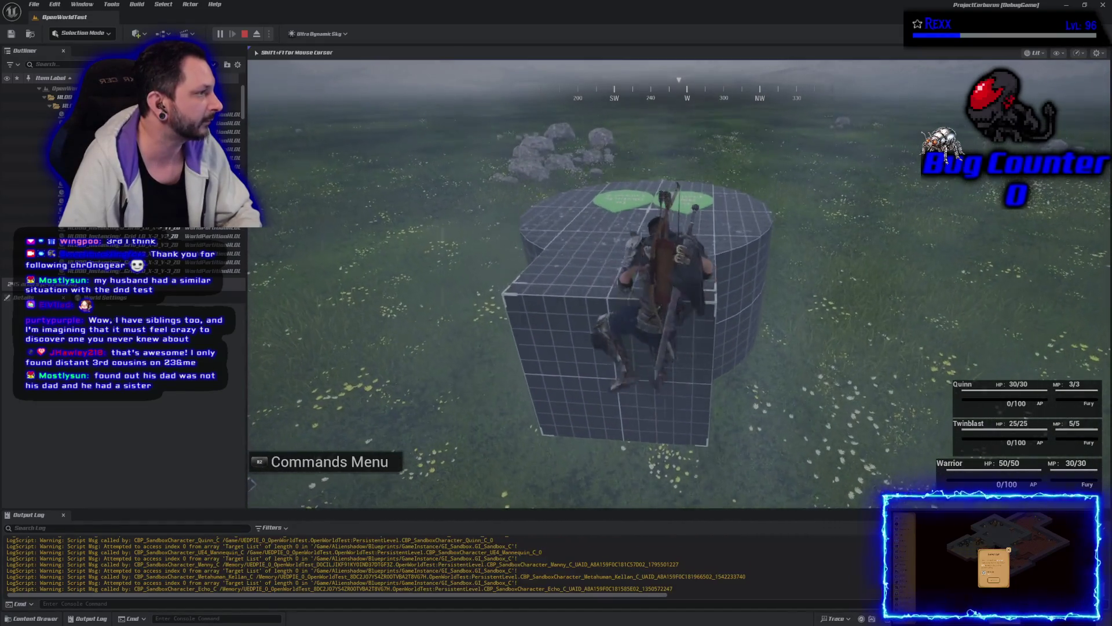
key("w")
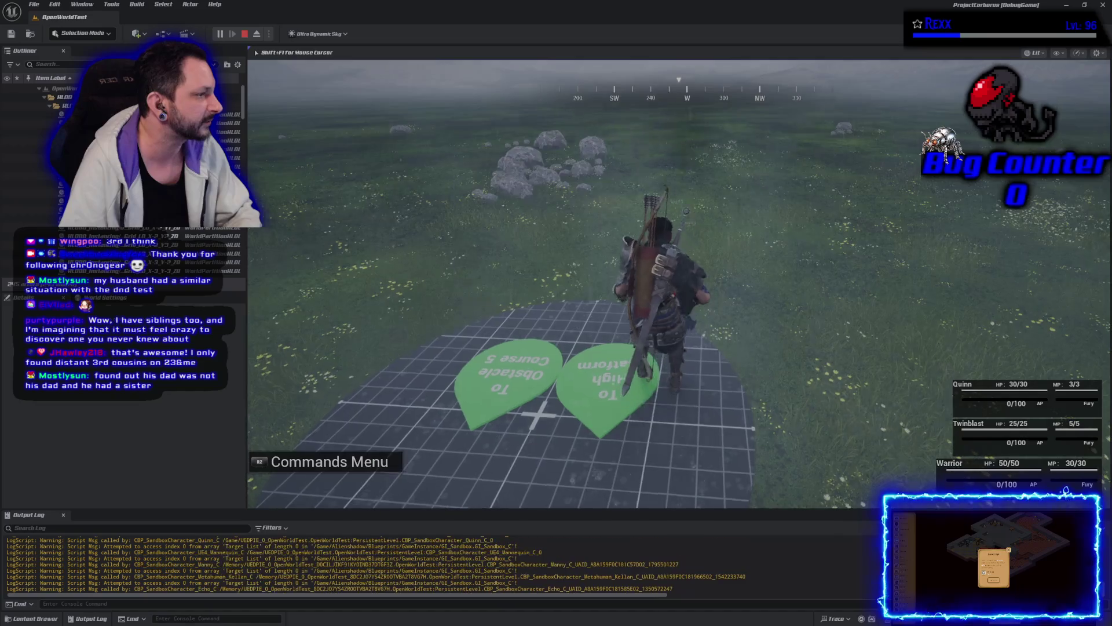
key("w")
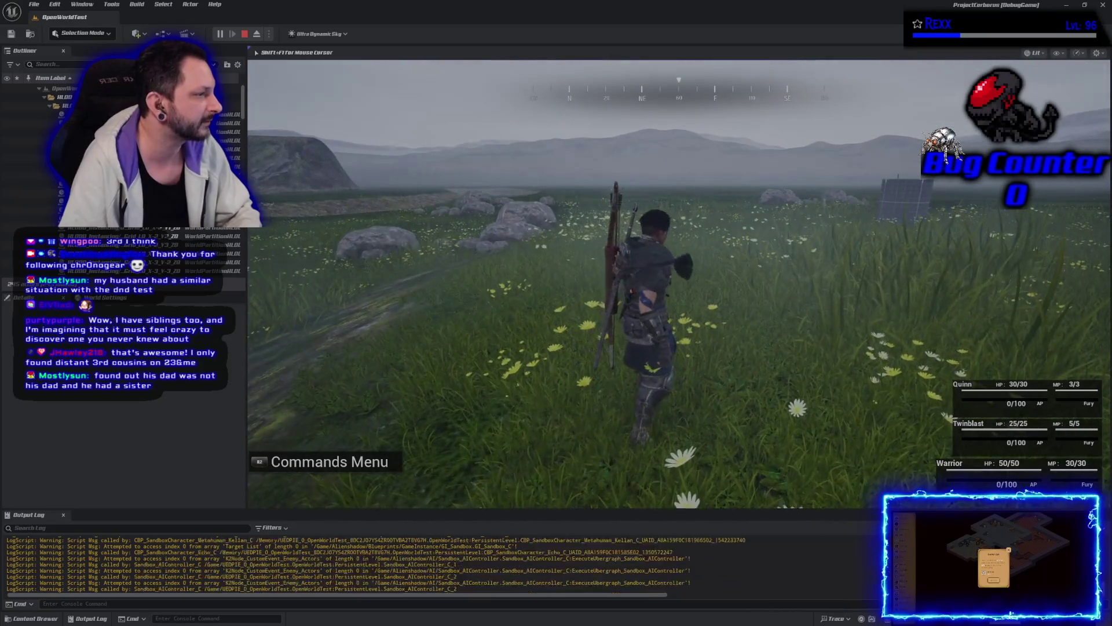
- Climb the grid cylinder to collect the potion, then drop into the grass and head for the rocks
key("w")
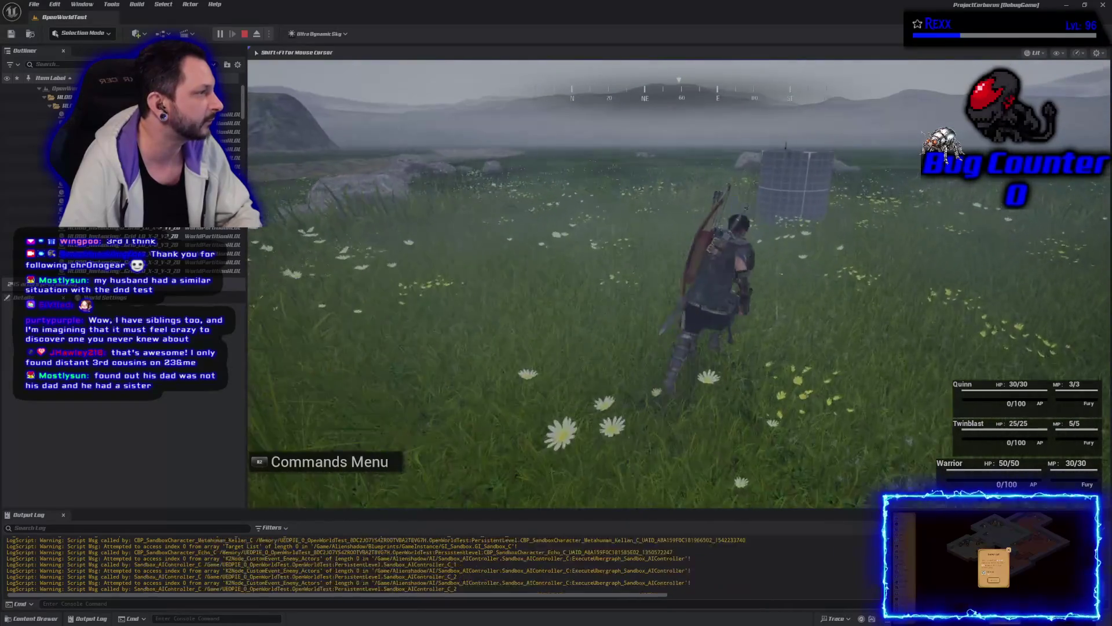
key("w")
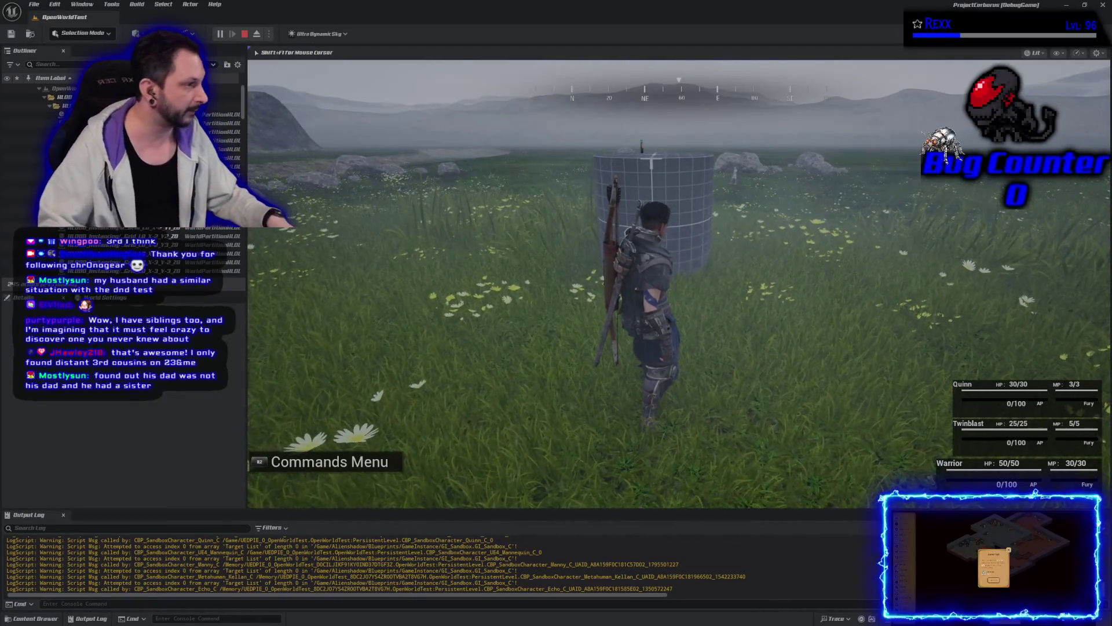
key("w")
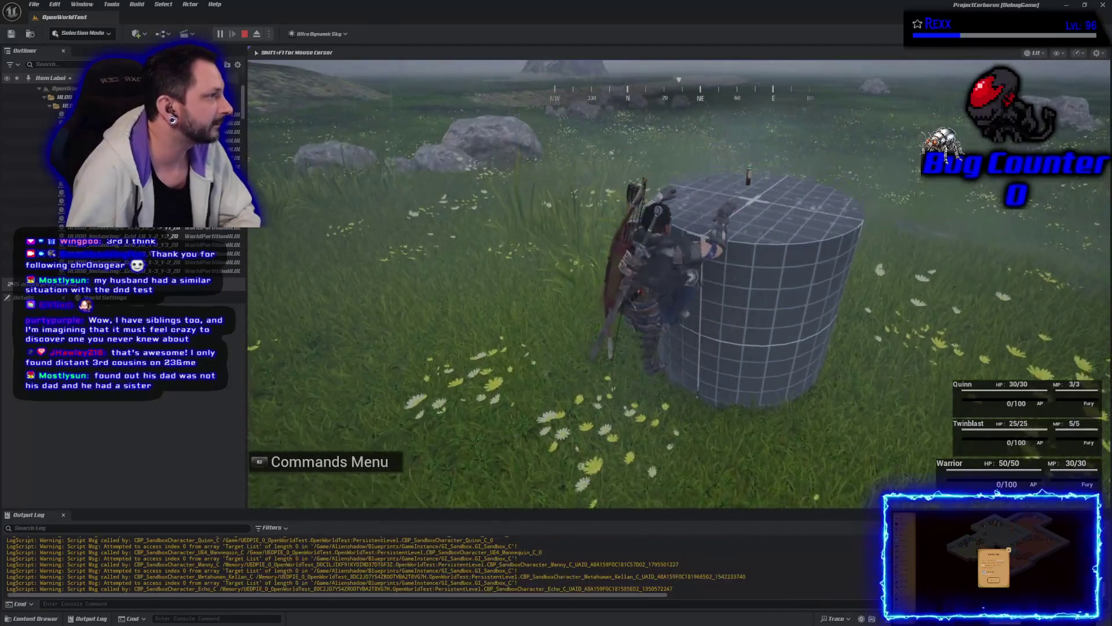
key("w")
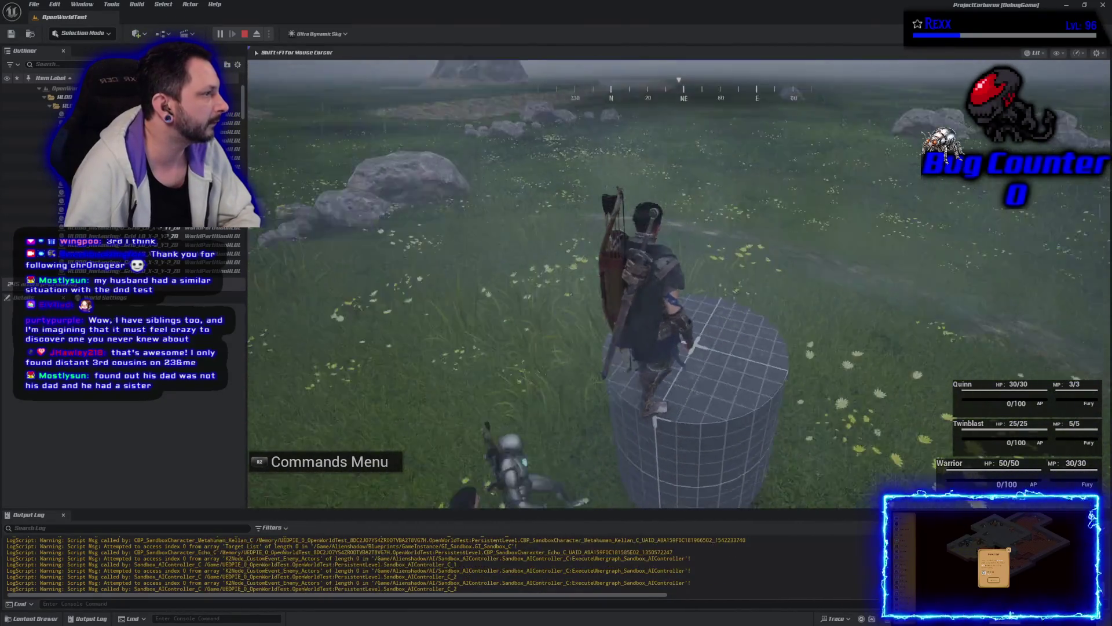
key("w")
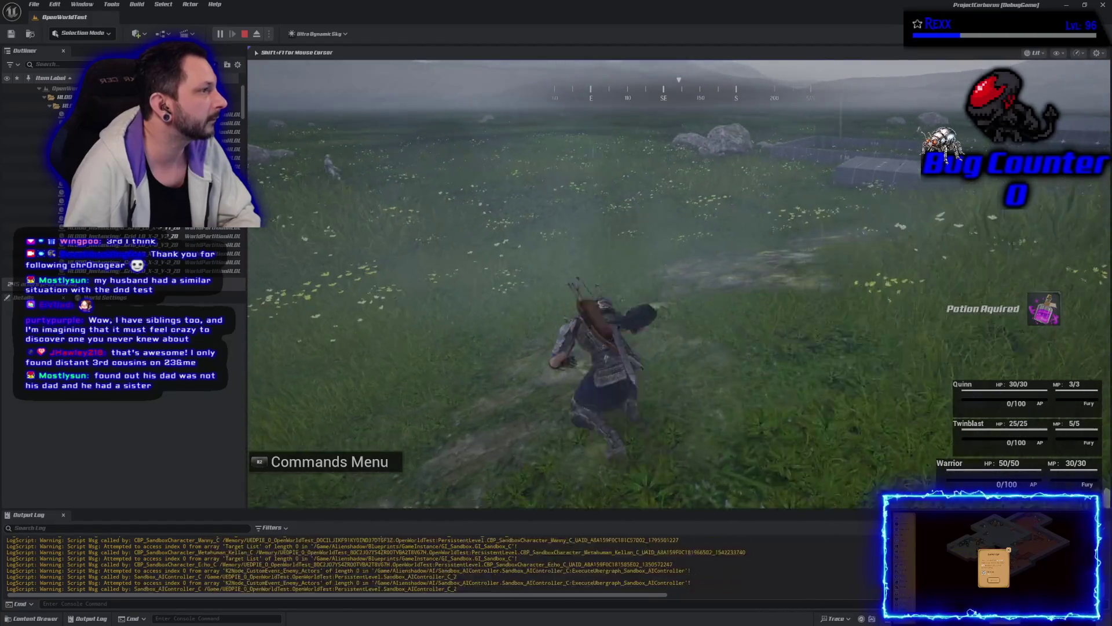
key("a")
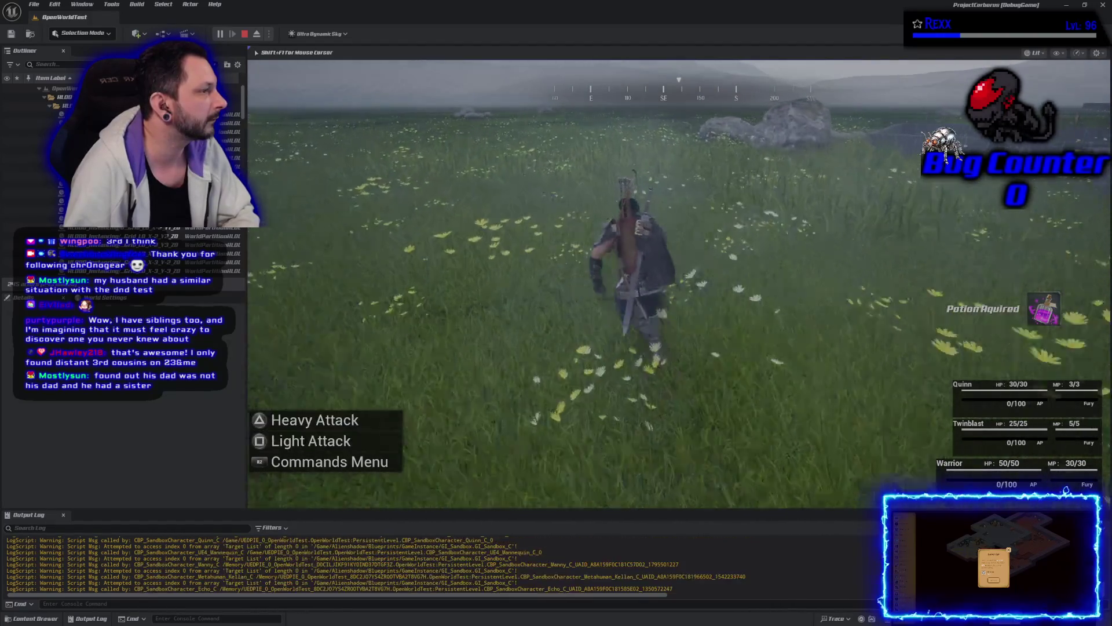
key("w")
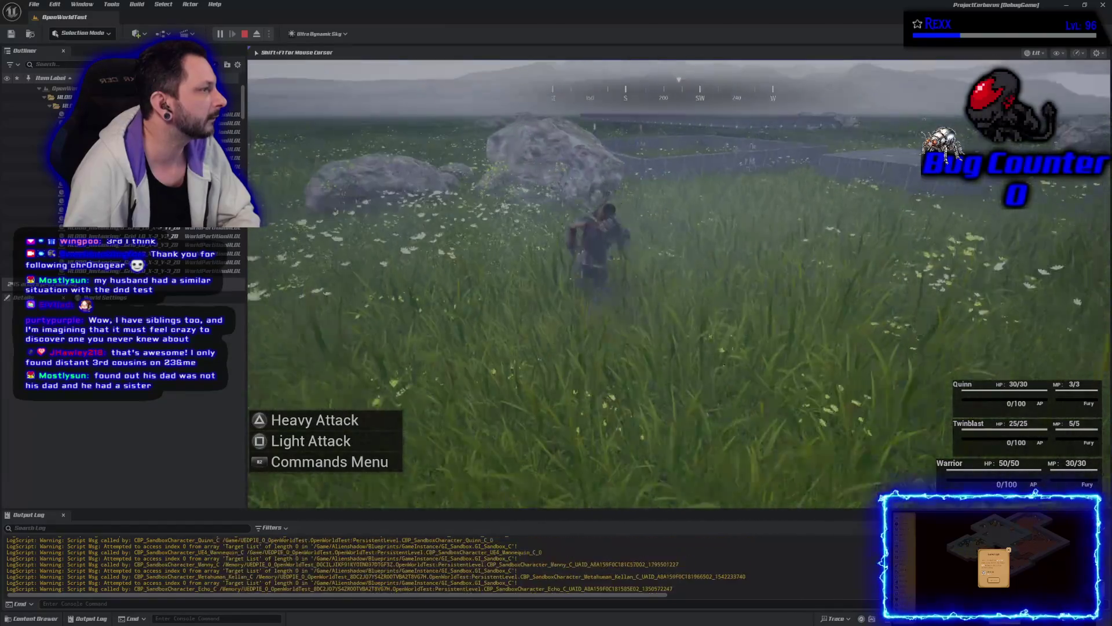
- Crouch through the grass past the fence enclosure and stealth-kill an NPC from behind
key("w")
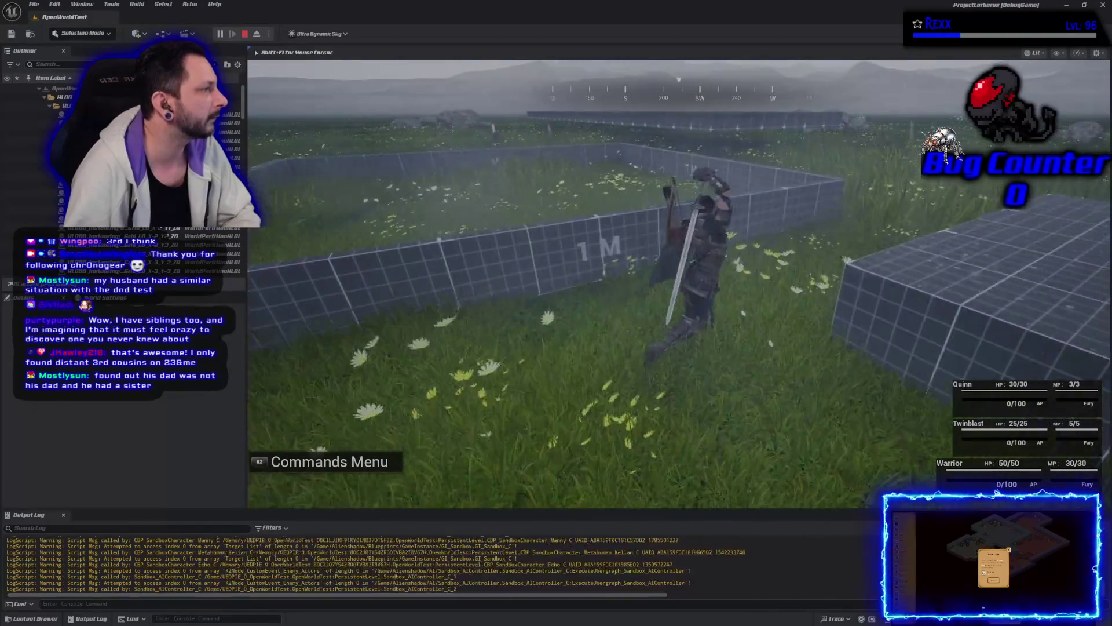
key("w")
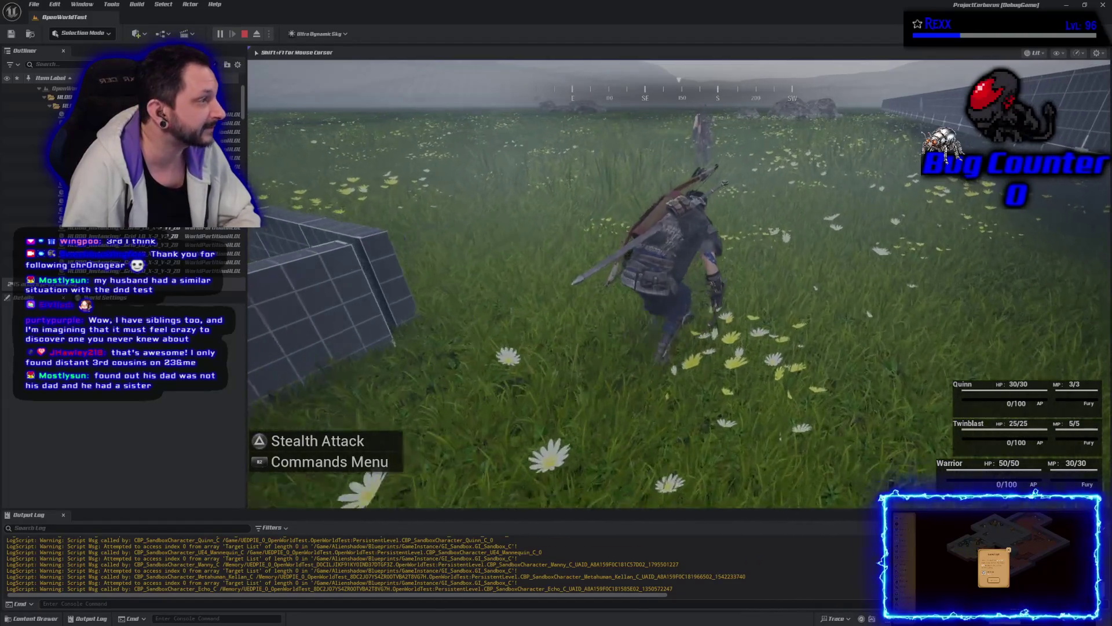
key("w")
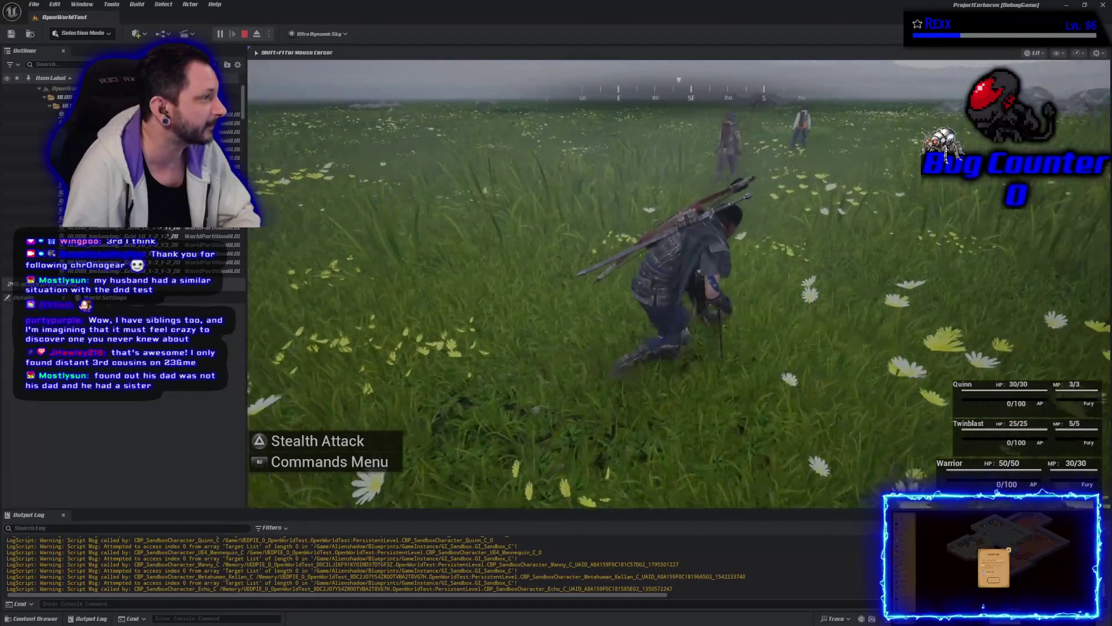
key("w")
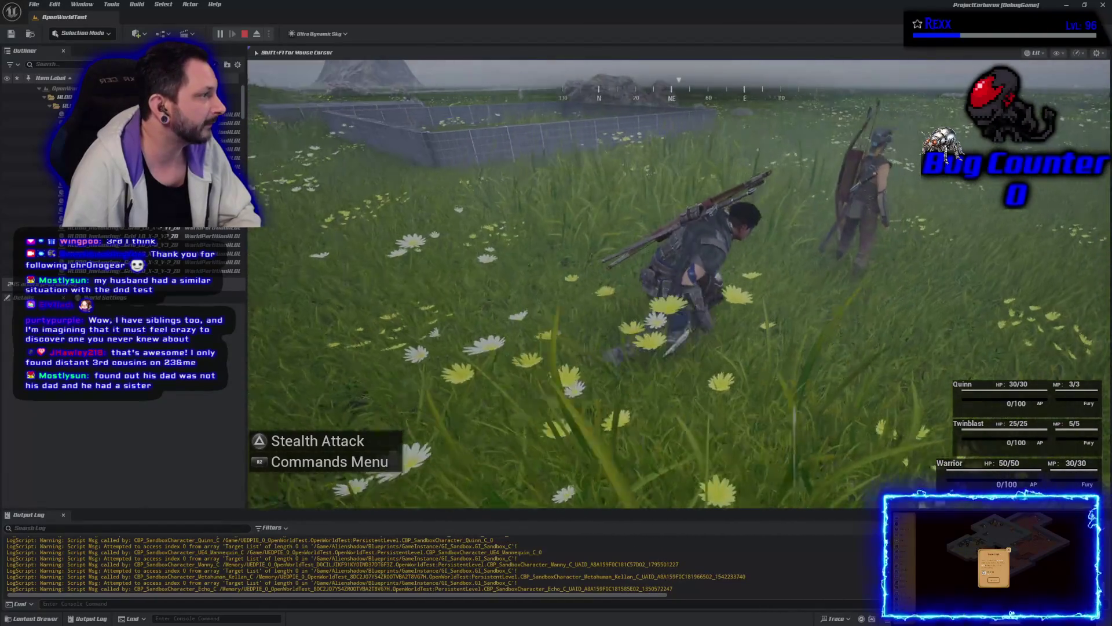
key("w")
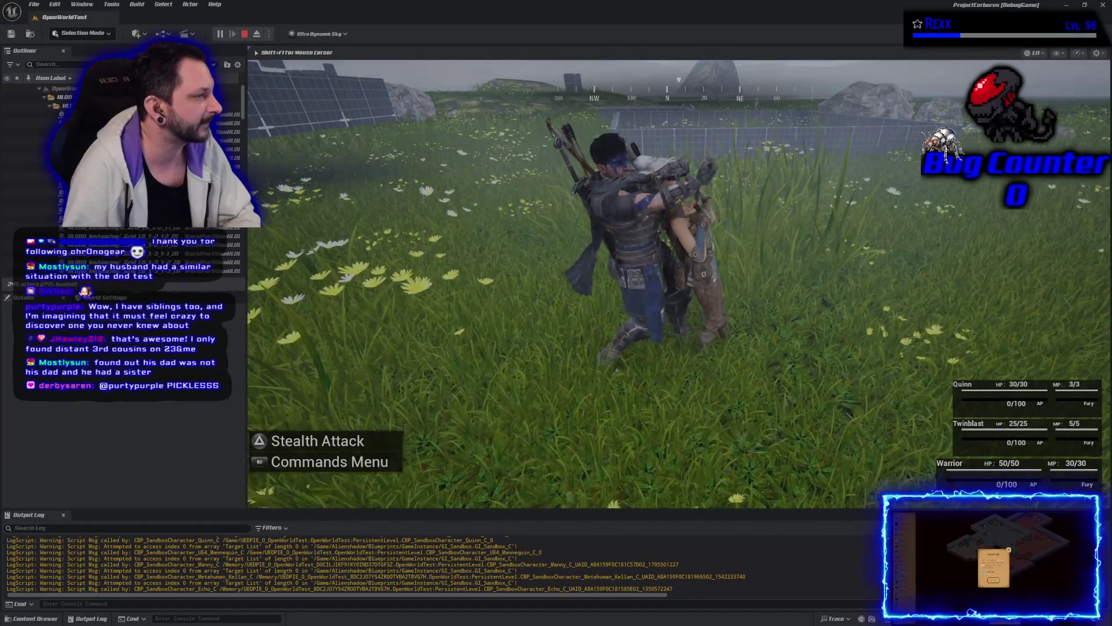
key("w")
key("w")
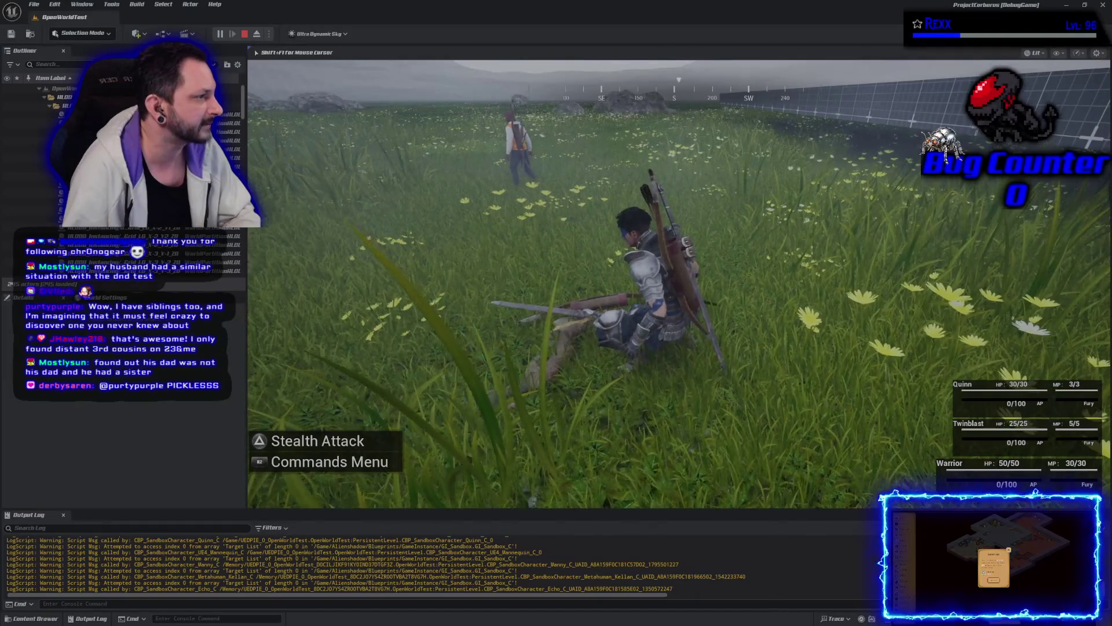
- Aim the bow at the next NPC and run at it, then stop the playtest with Esc
key("w")
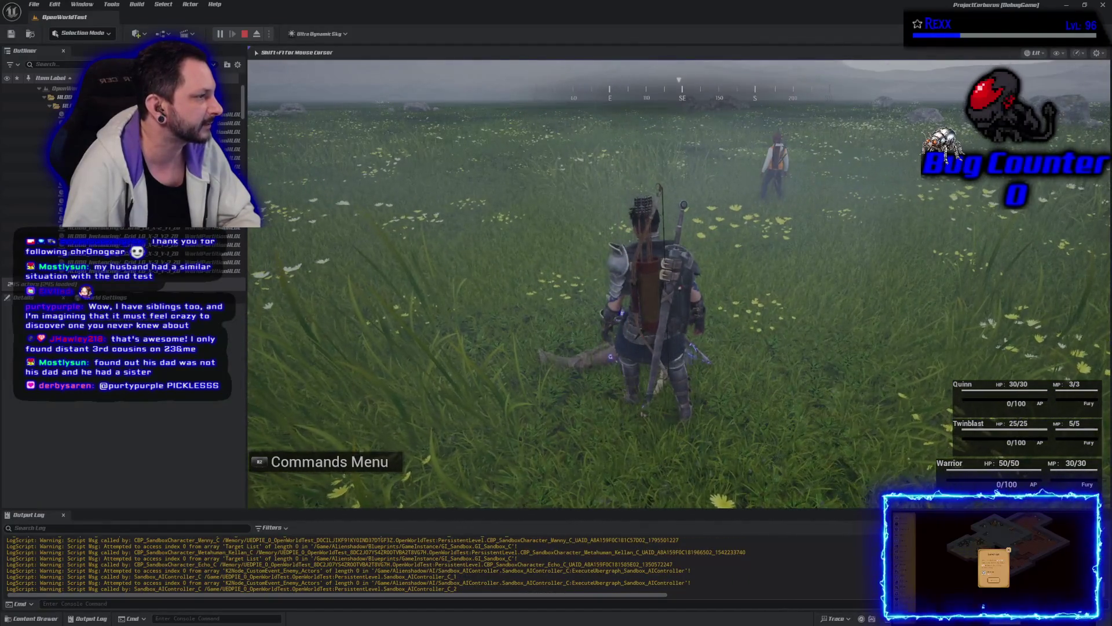
right_click(678, 284)
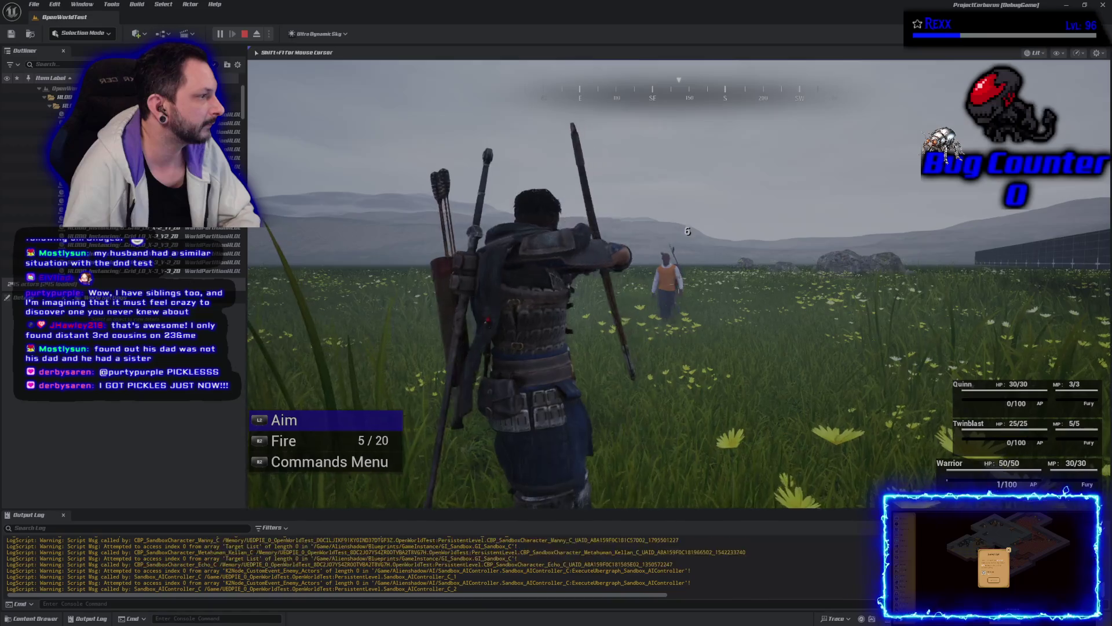
key("w")
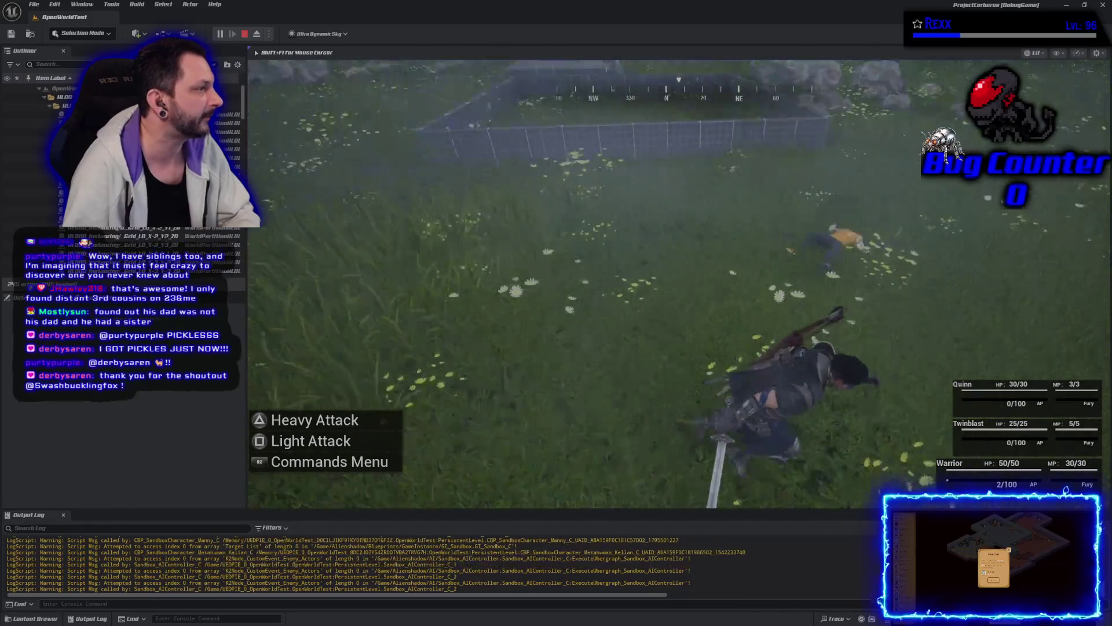
key("Escape")
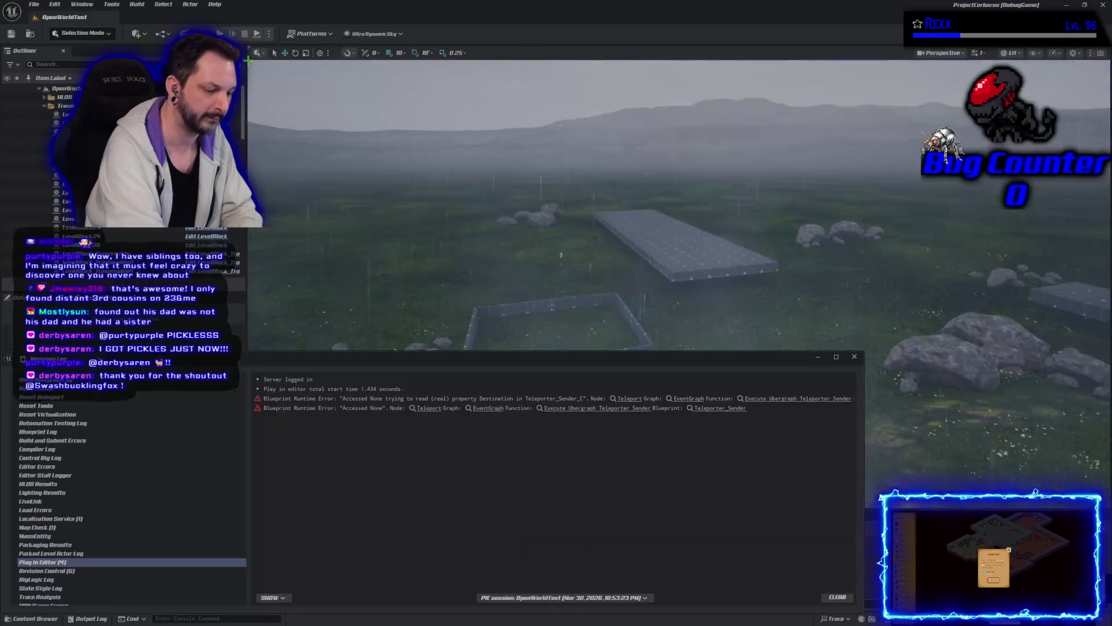
- Briefly start and stop PIE with Alt+P, close the Blueprint error log, and relaunch Play
key("alt+p")
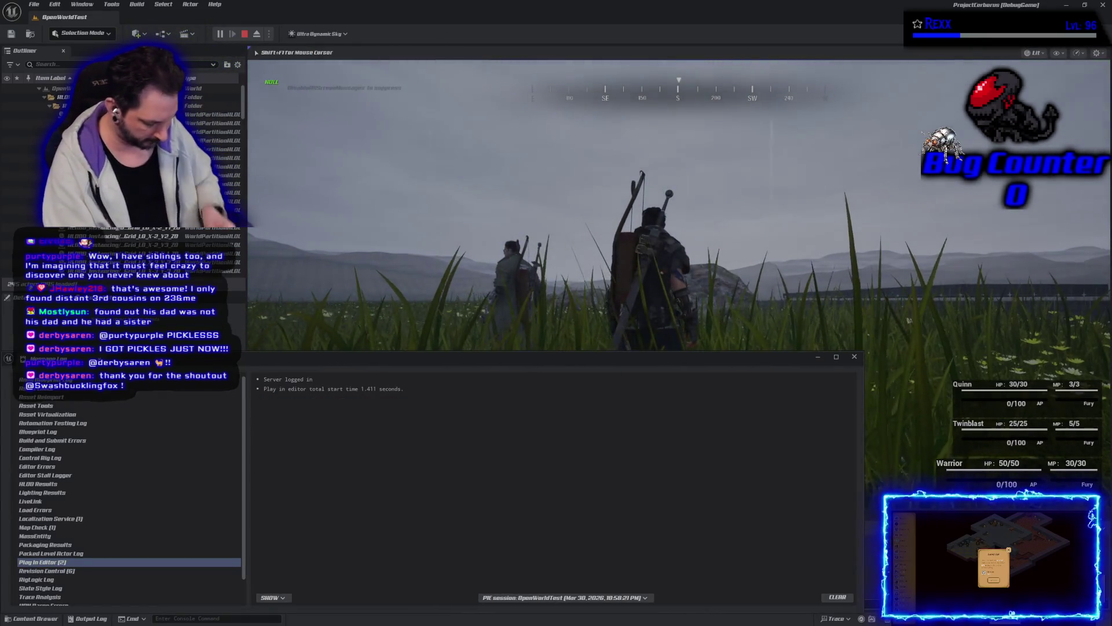
key("Escape")
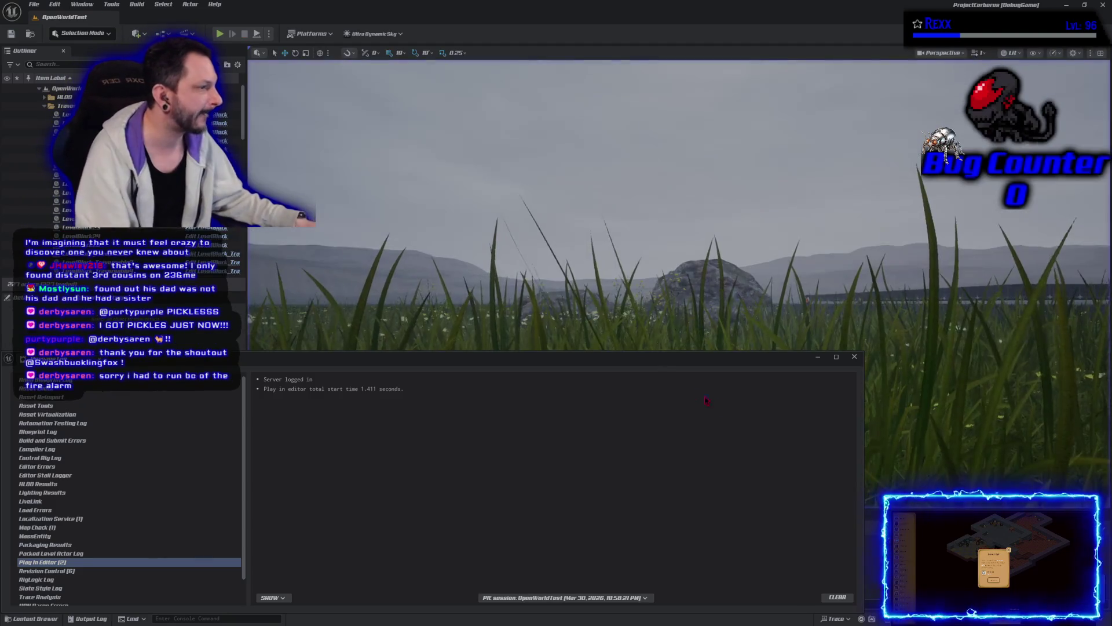
left_click(850, 357)
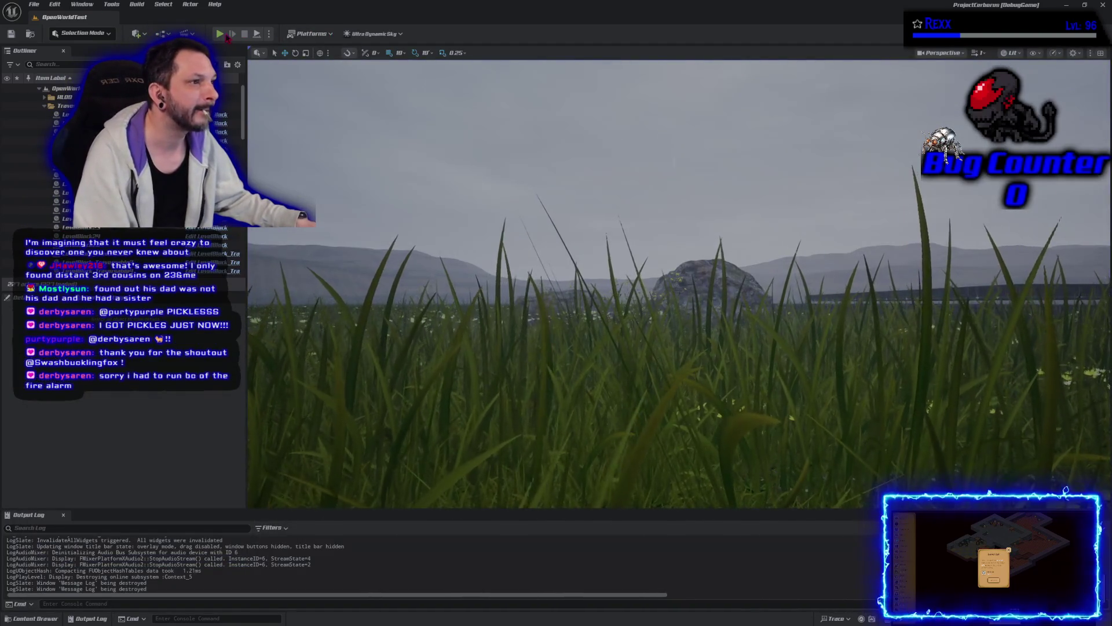
left_click(219, 35)
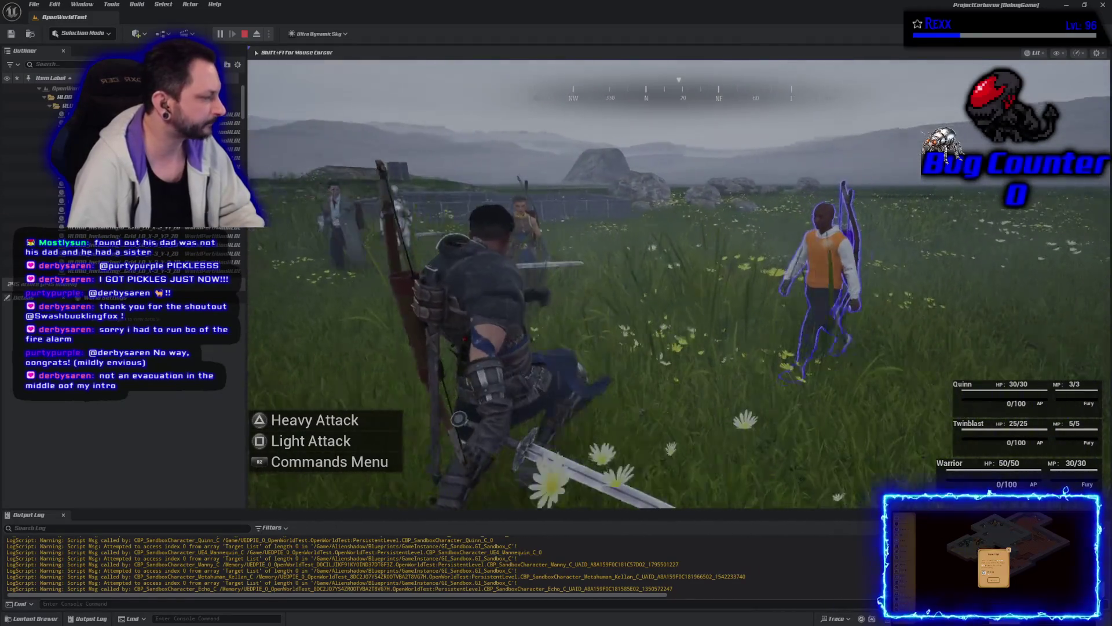
- Cast Fireball on Tyrone via the Spell command, then leave the Warrior's menu to resume combat
key("Down")
key("Down")
key("Return")
key("Down")
key("Return")
key("Down")
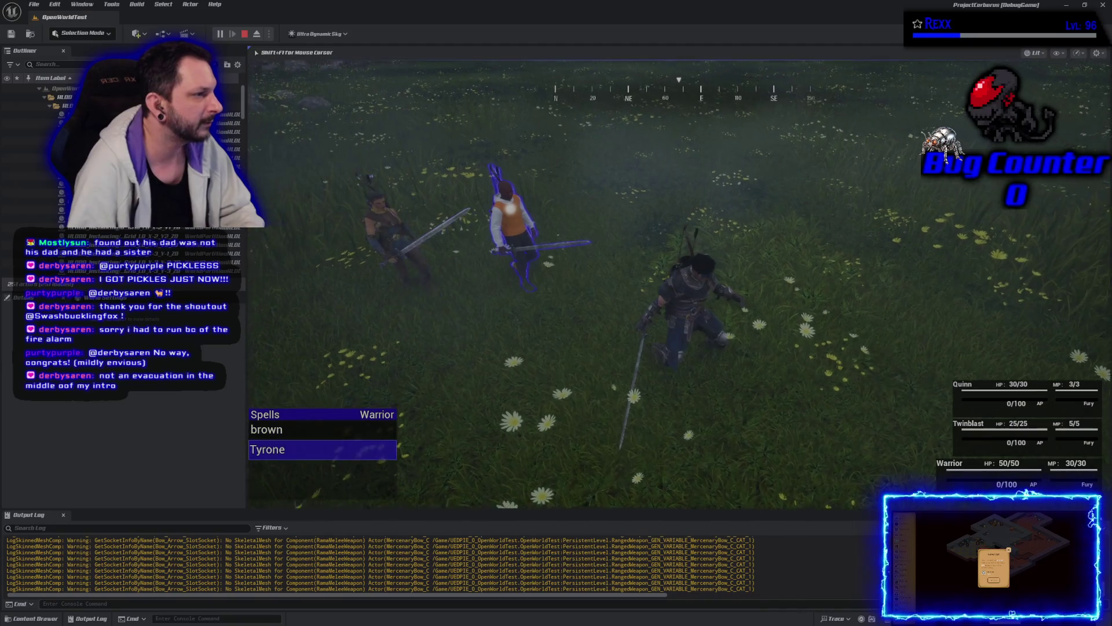
key("Return")
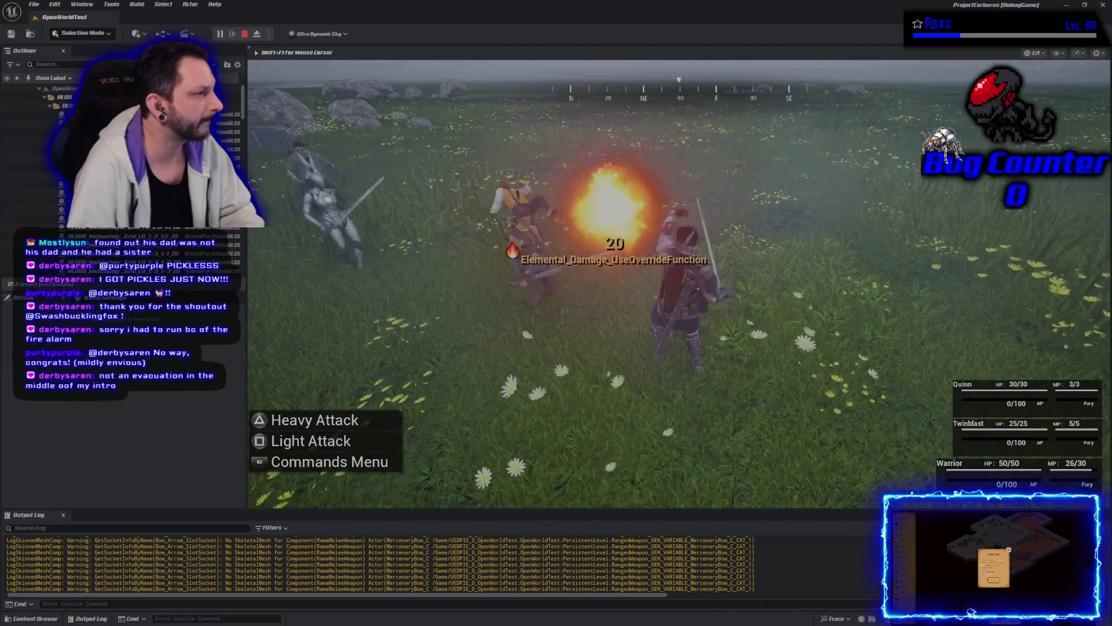
key("Tab")
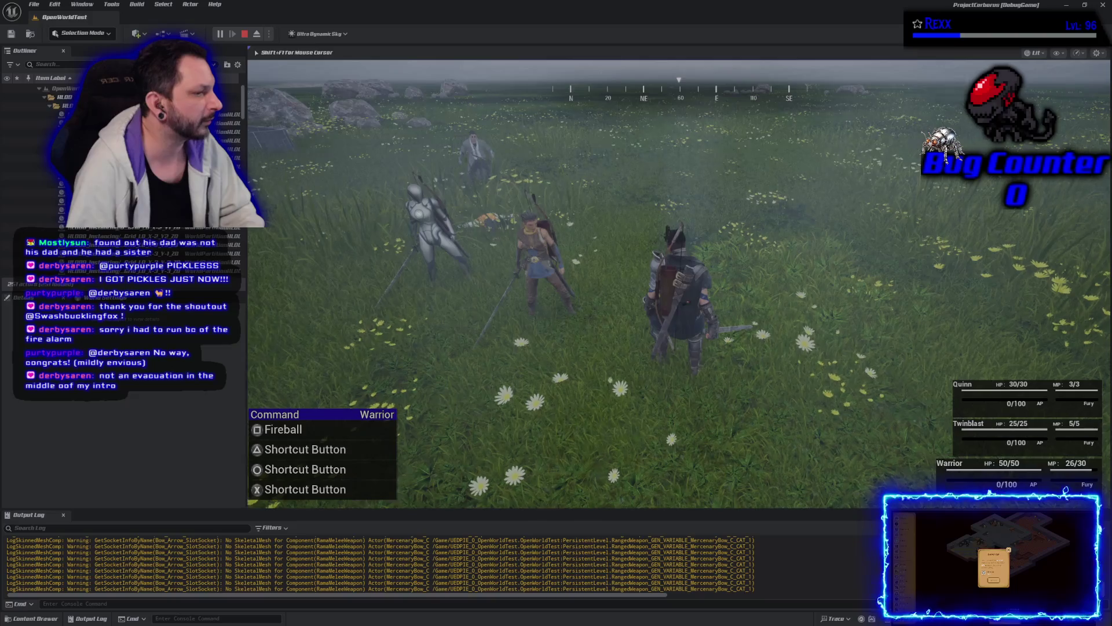
key("Tab")
key("Tab")
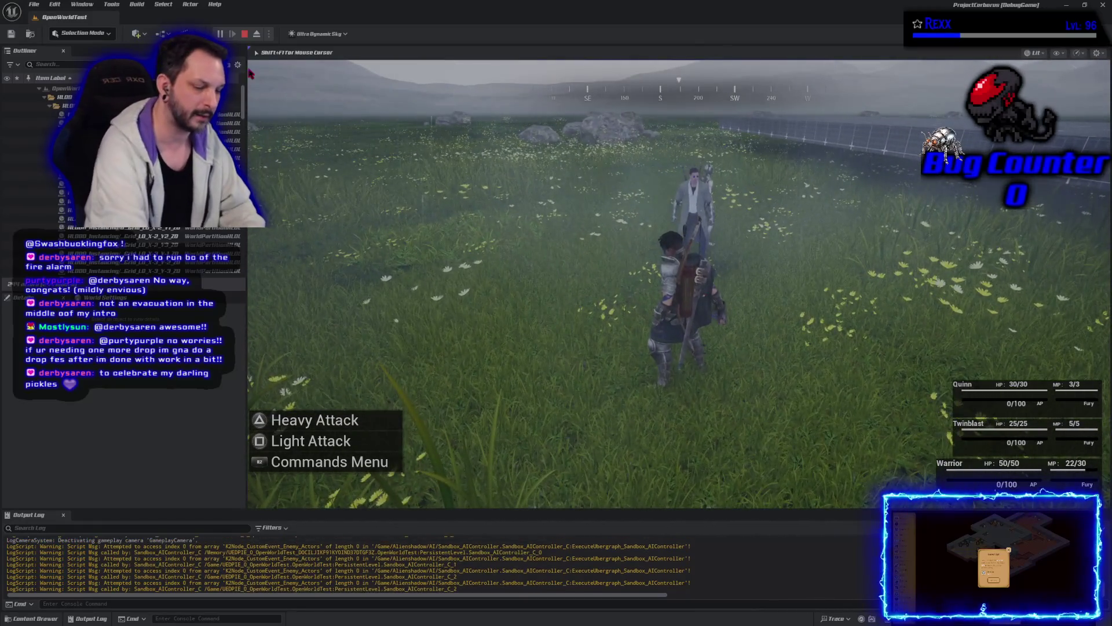
- Stop PIE, launch a fresh Play session to keep fighting, then stop it to return to editing
key("Escape")
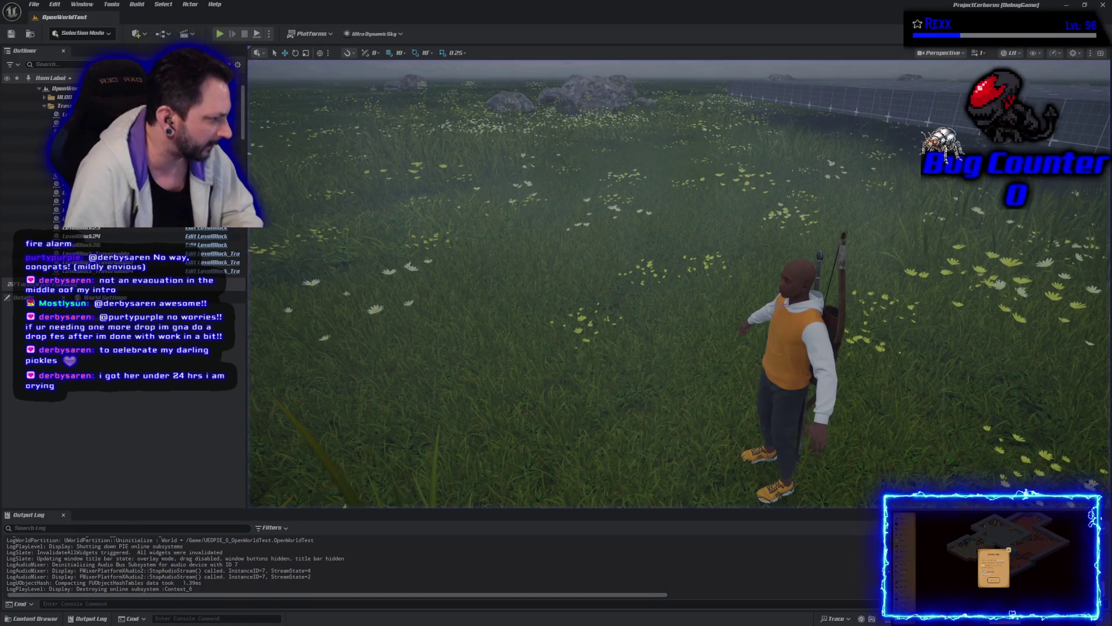
left_click(219, 33)
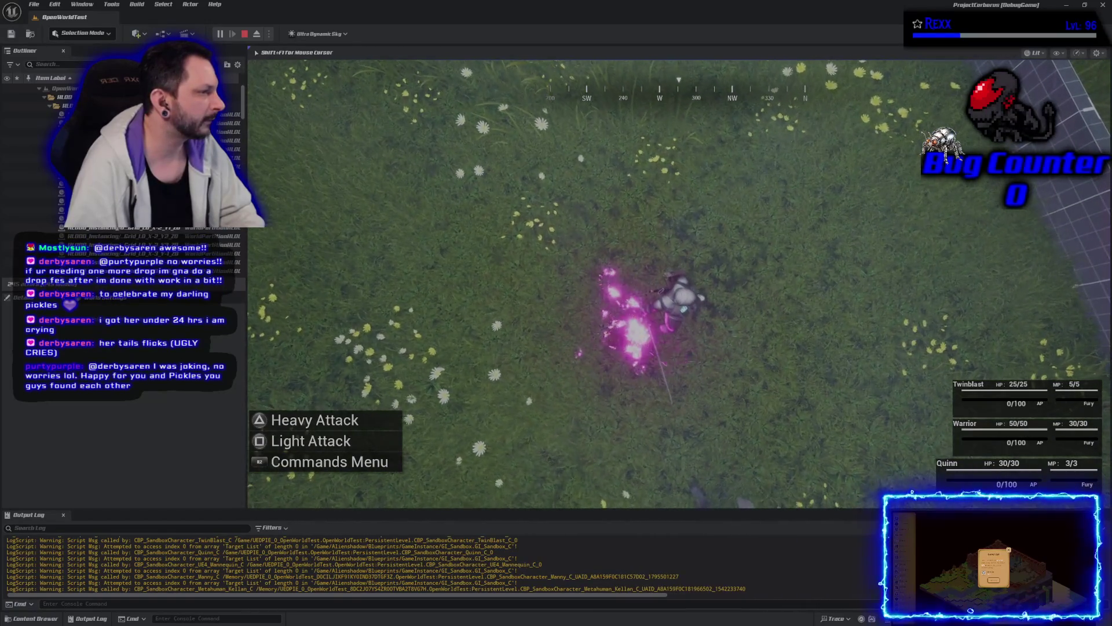
key("Escape")
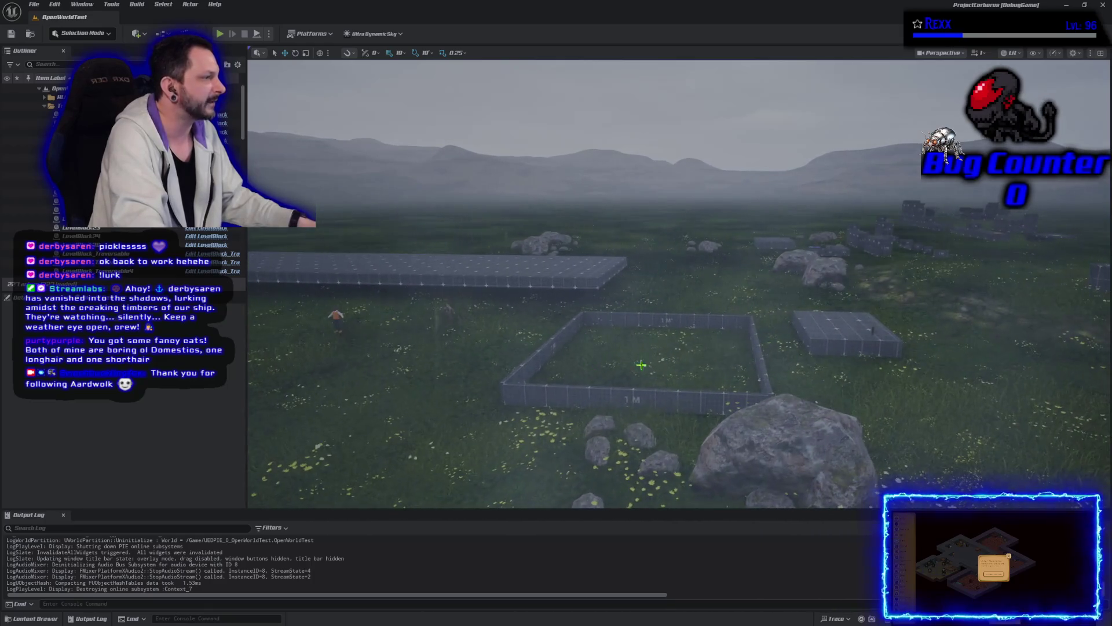
- Close the Unreal Editor window
left_click(1102, 5)
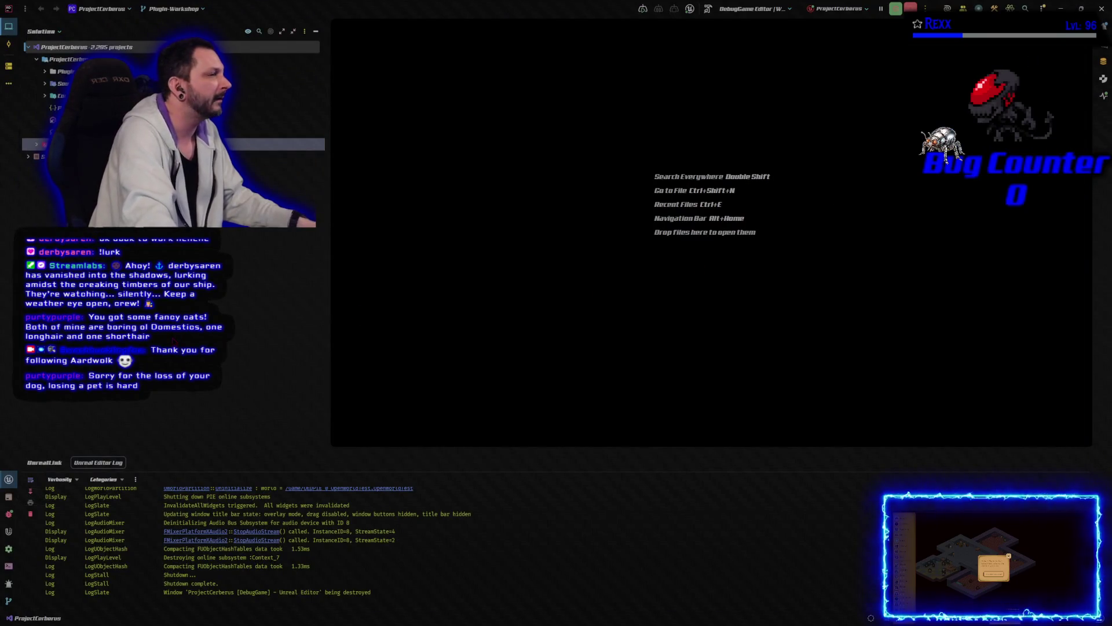
- Cancel Rider's terminate-process prompt, then close Rider once the editor process finishes
left_click(1102, 8)
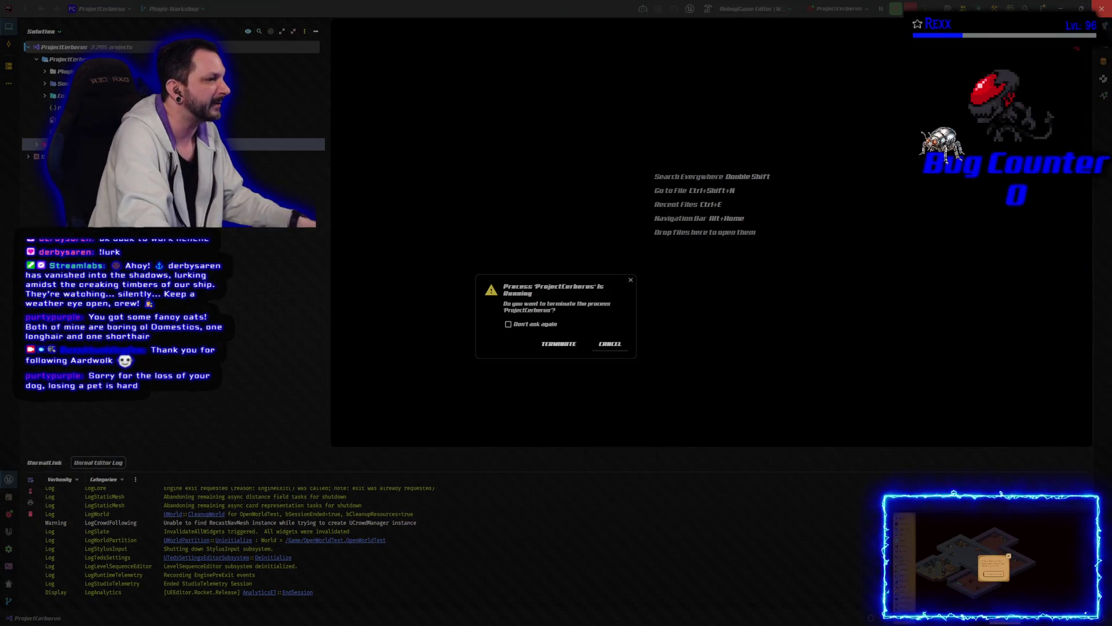
left_click(610, 344)
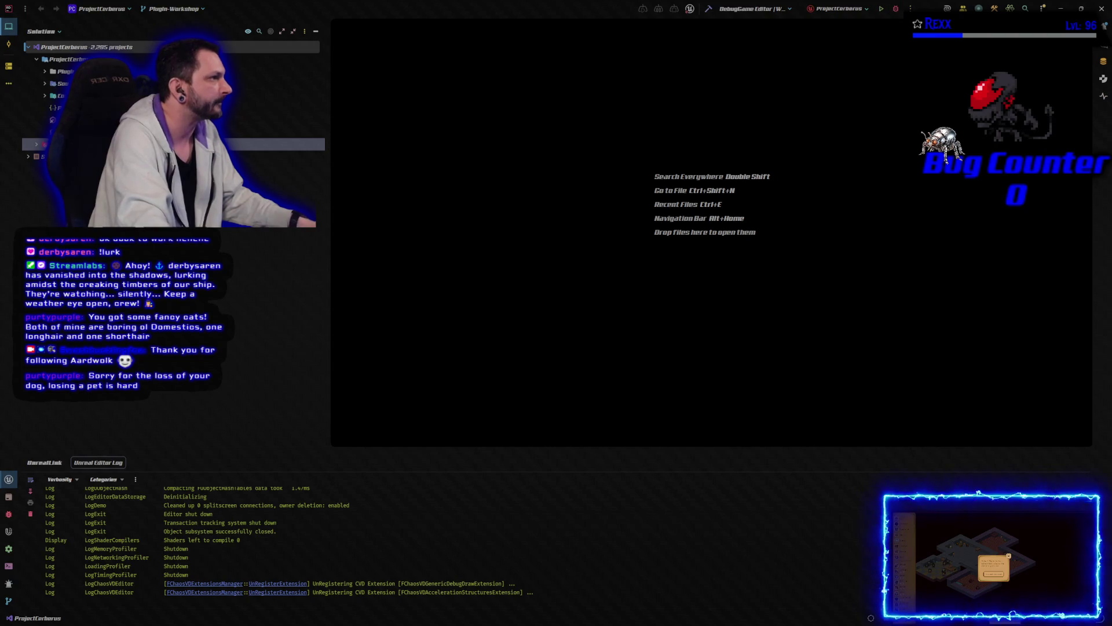
left_click(1102, 8)
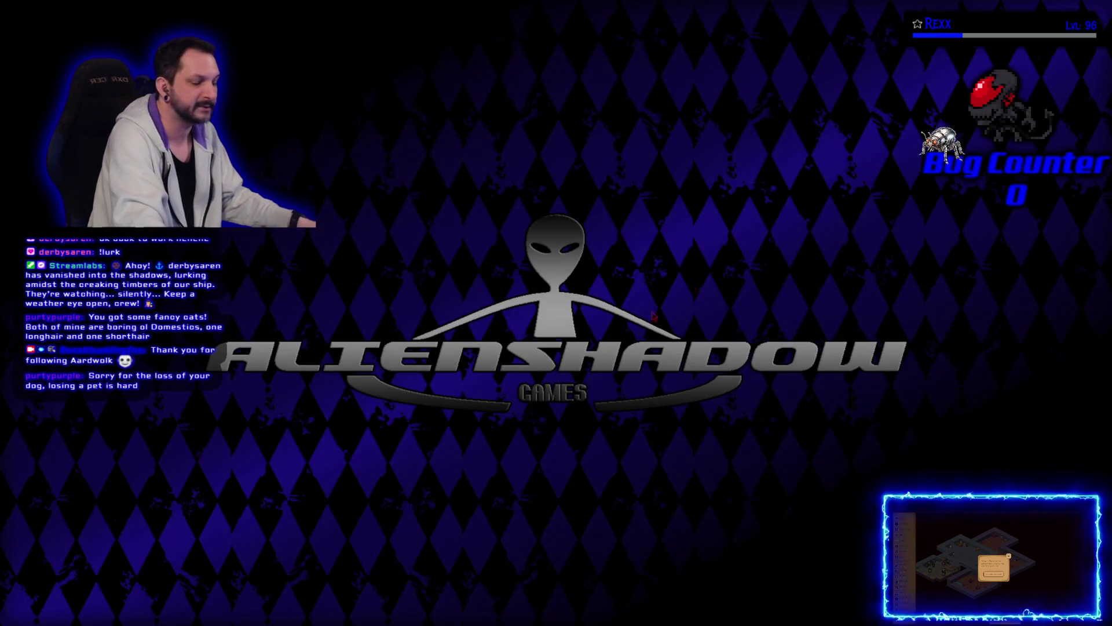